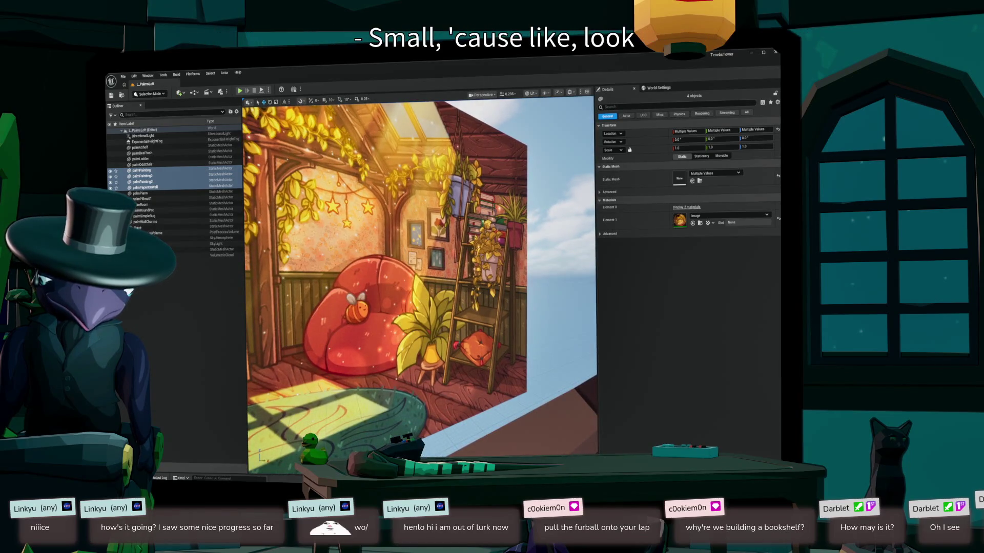
- Frame the selected wall paintings, then bring up the Content Drawer with the palmWallCharms meshes
key(f)
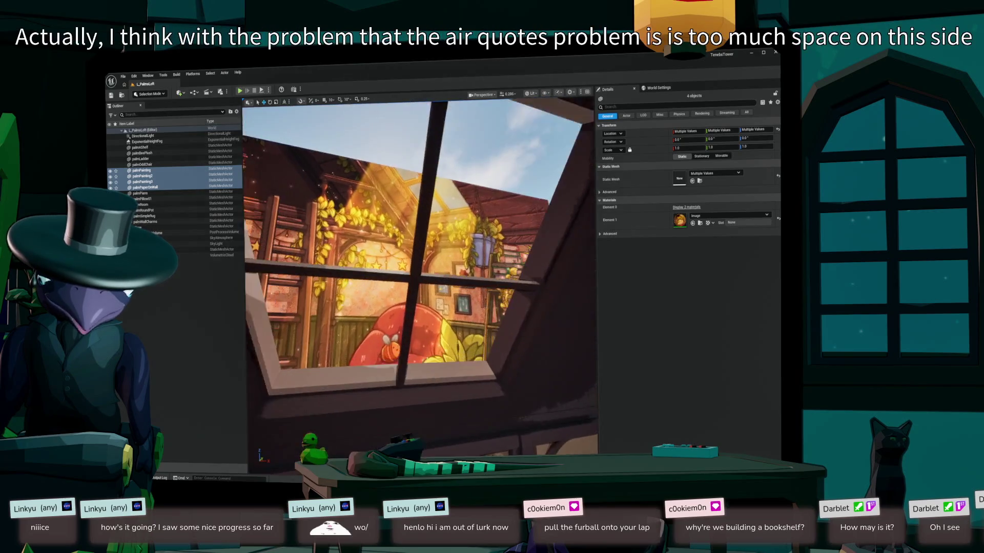
key(f)
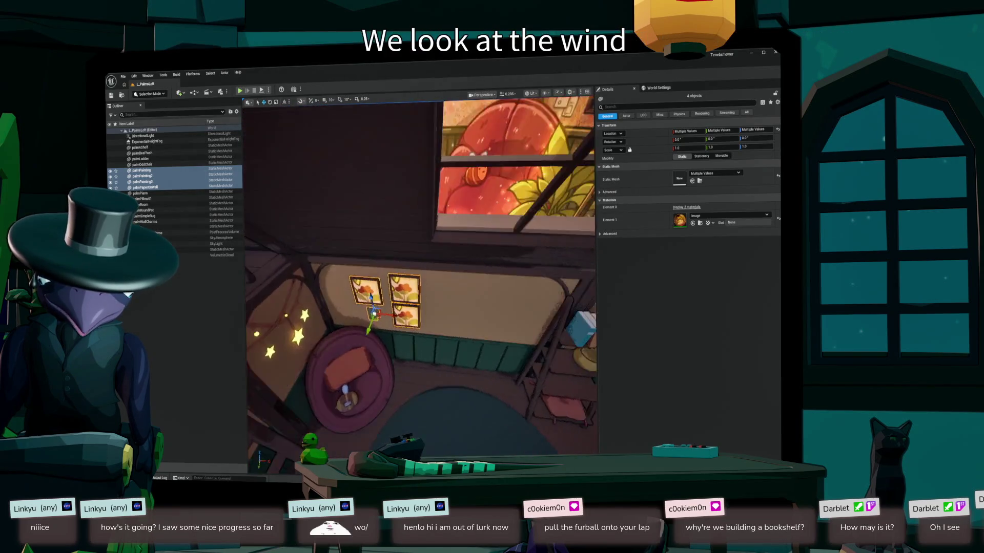
key(f)
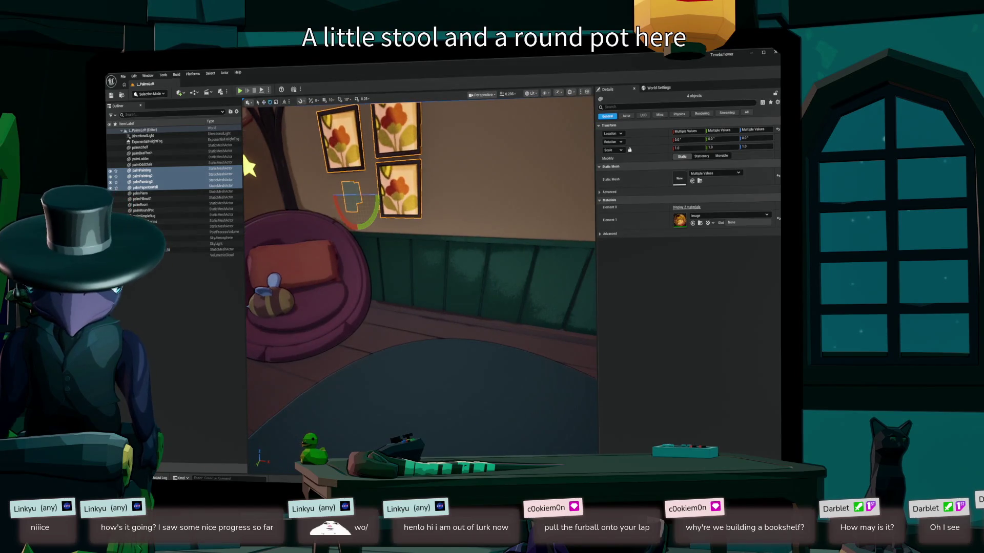
key(ctrl+space)
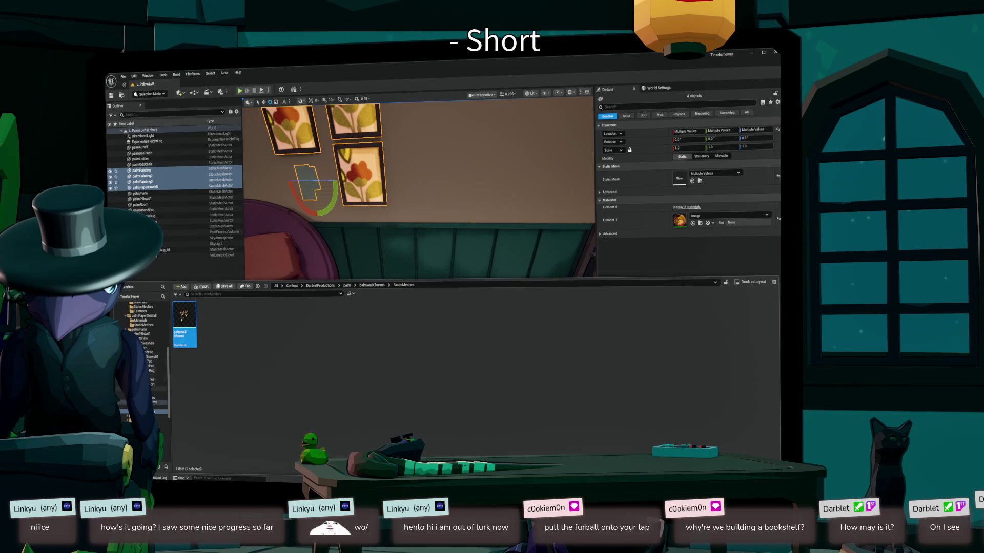
- Place the palmStoolShort mesh from its StaticMeshes folder on the floor beside the round couch
click(153, 384)
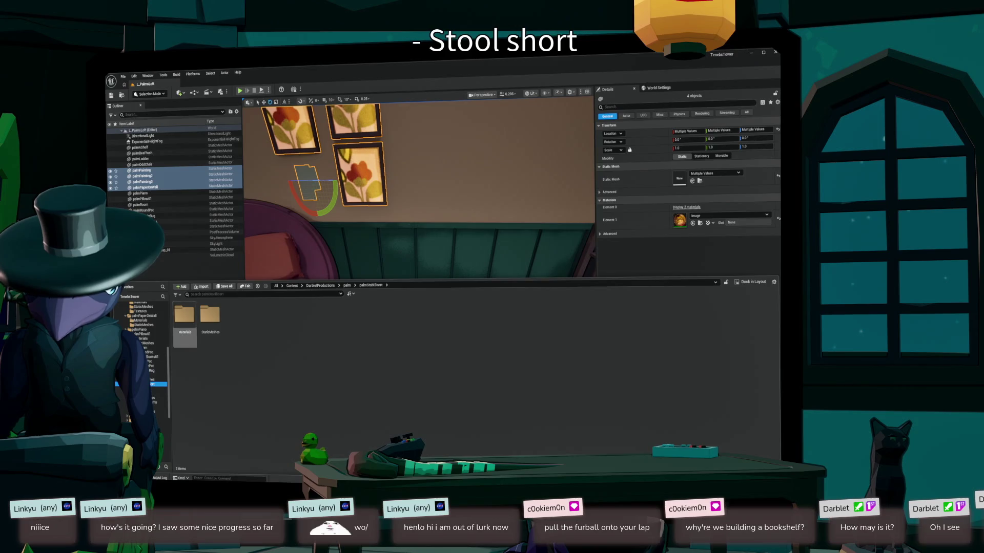
double_click(210, 315)
mouse_move(184, 315)
mouse_down()
mouse_move(290, 225)
mouse_move(359, 317)
mouse_move(374, 307)
mouse_up()
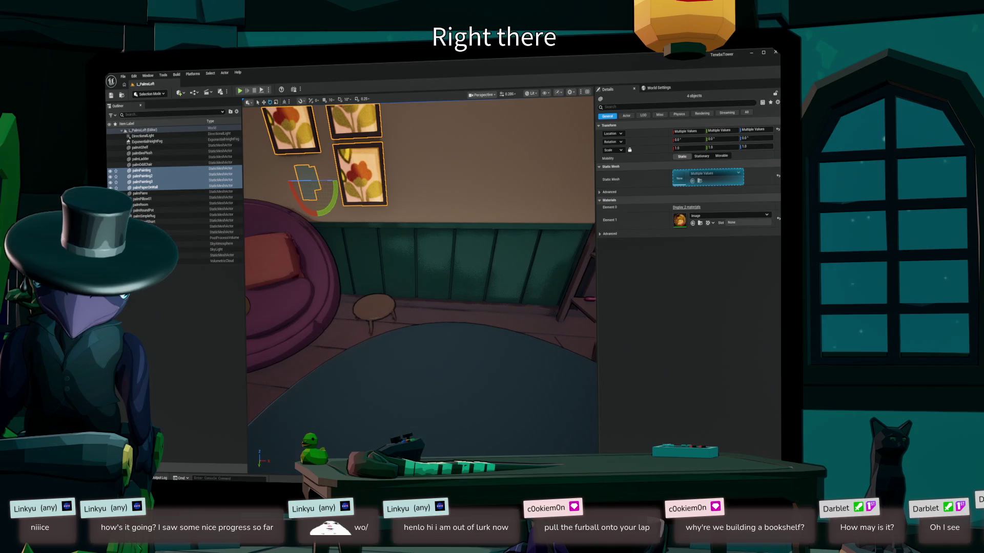
click(377, 310)
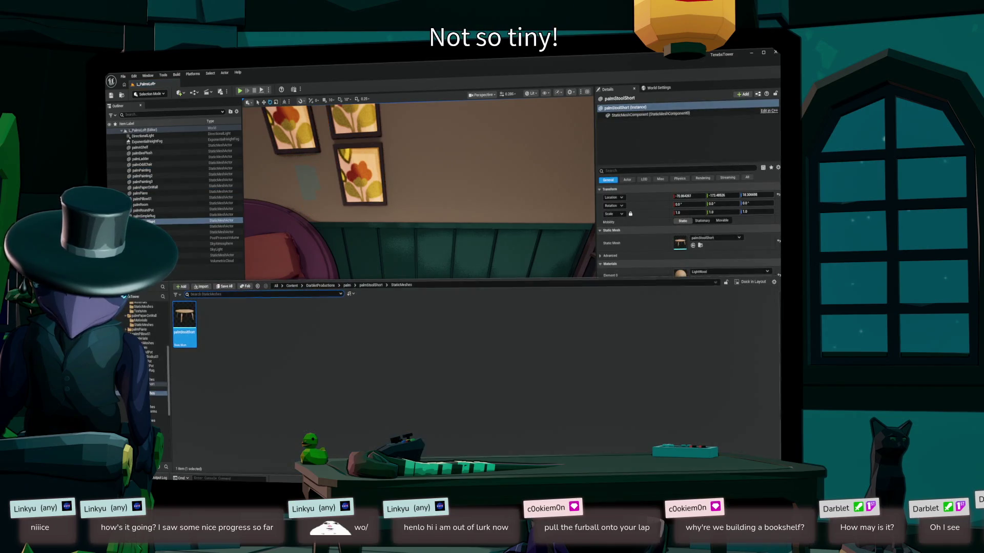
click(390, 359)
key(ctrl+space)
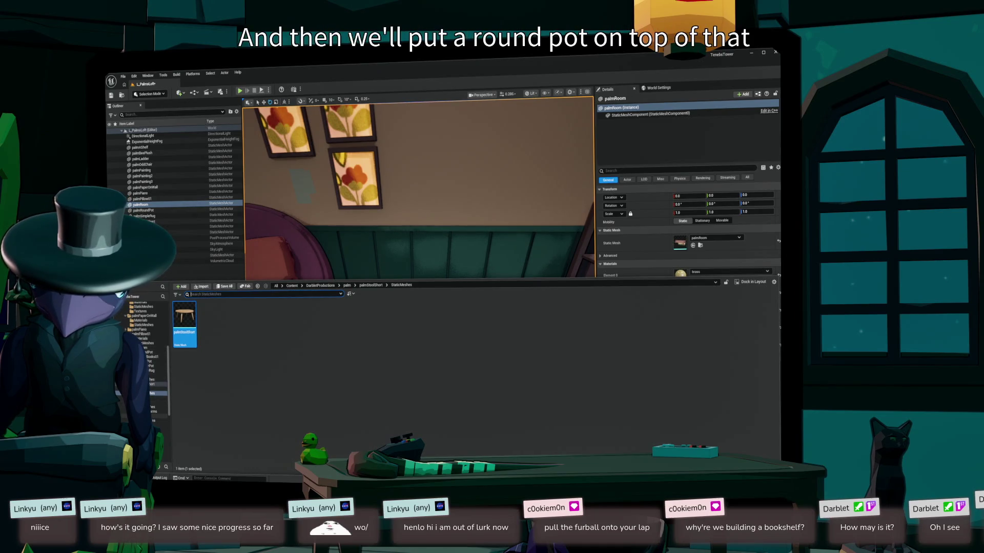
- Drop palmRoundPot from its StaticMeshes folder into the loft, then fly around to view it
click(151, 352)
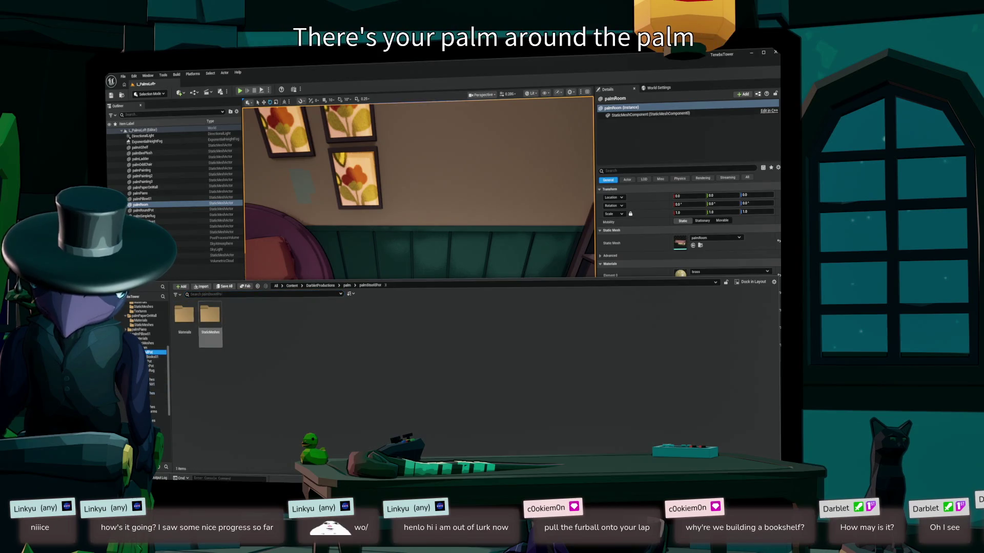
click(151, 361)
drag(184, 315, 368, 309)
key(f)
mouse_move(420, 277)
mouse_down()
mouse_move(420, 256)
mouse_move(379, 261)
mouse_up()
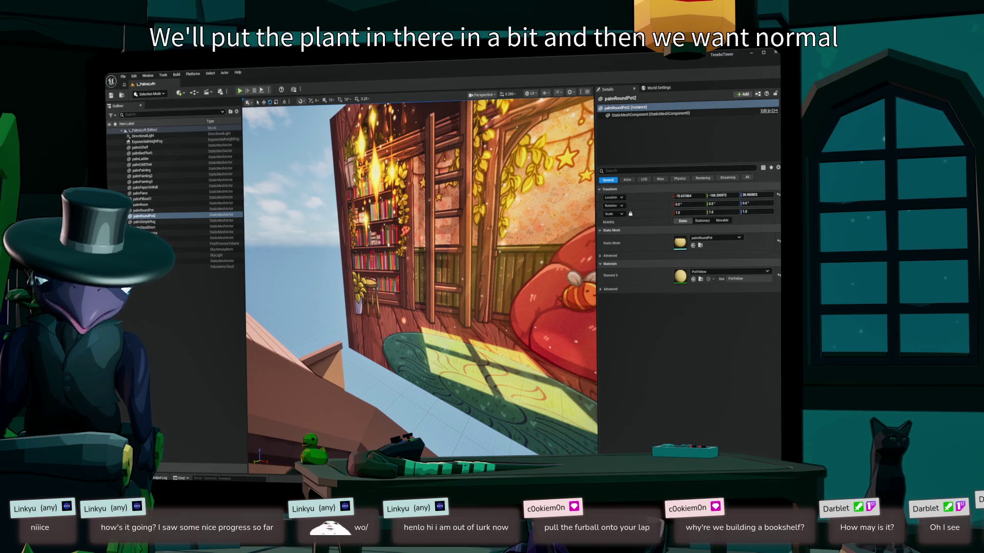
drag(421, 277, 399, 317)
key(ctrl+space)
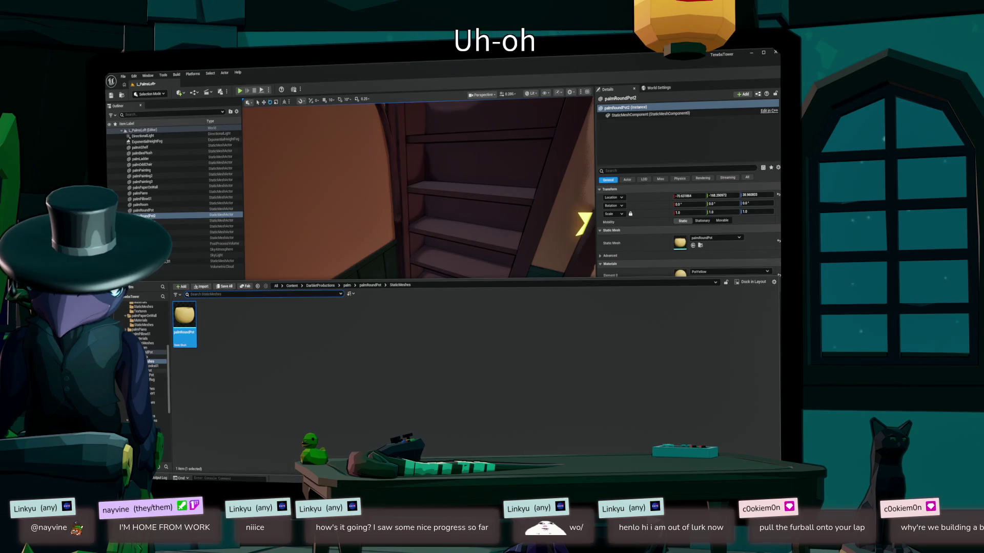
- Place the woodStool mesh on the floor by the ladder and shelves, and select it
scroll(146, 349, up, 2)
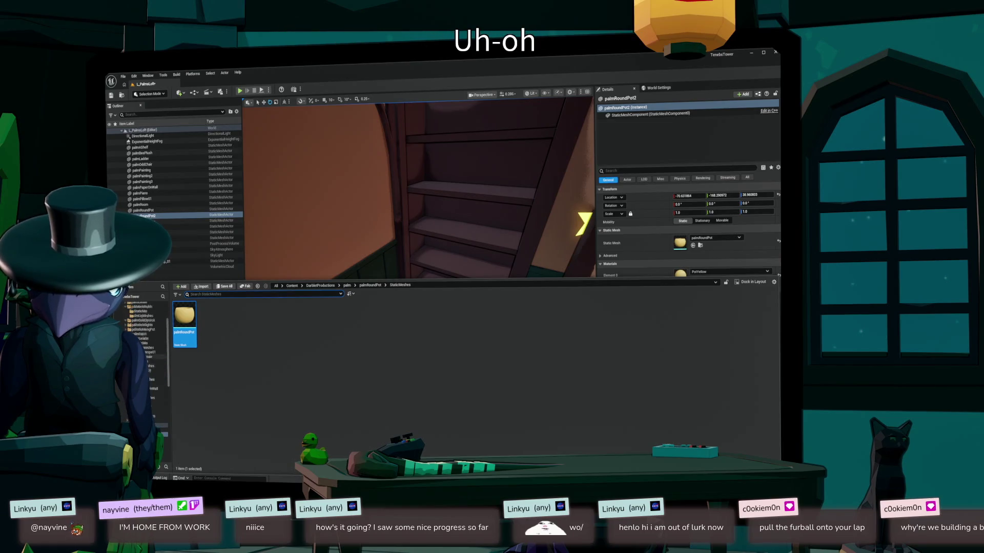
scroll(146, 338, up, 3)
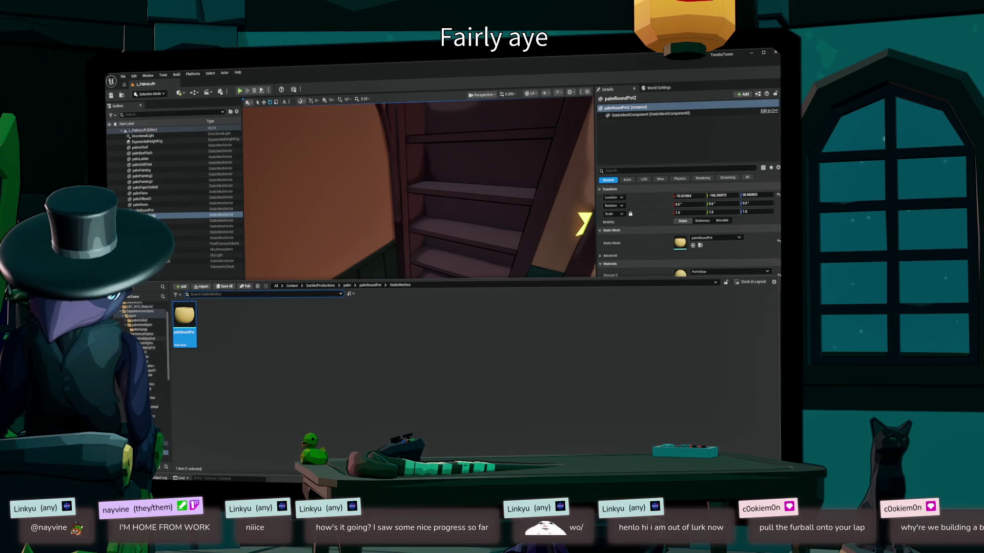
scroll(146, 349, down, 5)
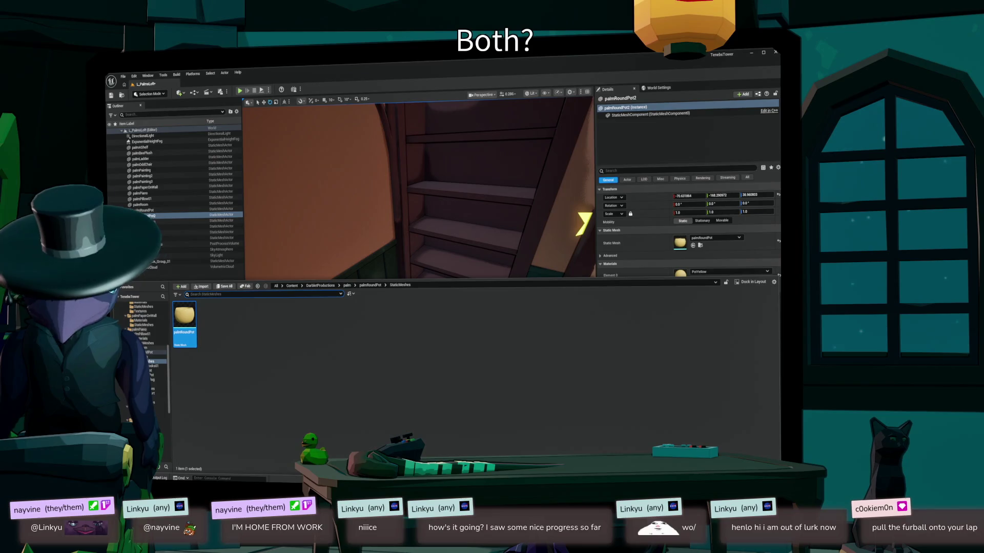
click(146, 353)
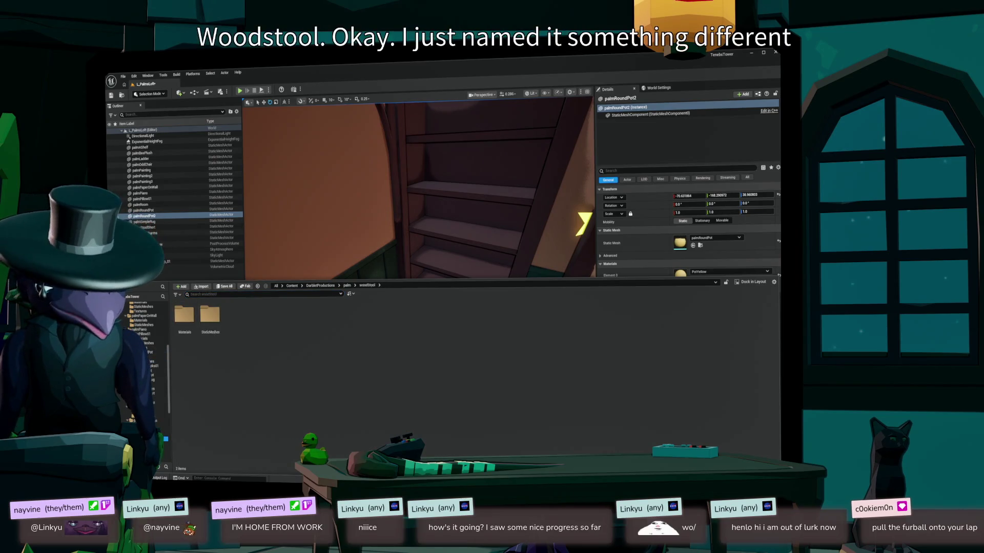
click(210, 315)
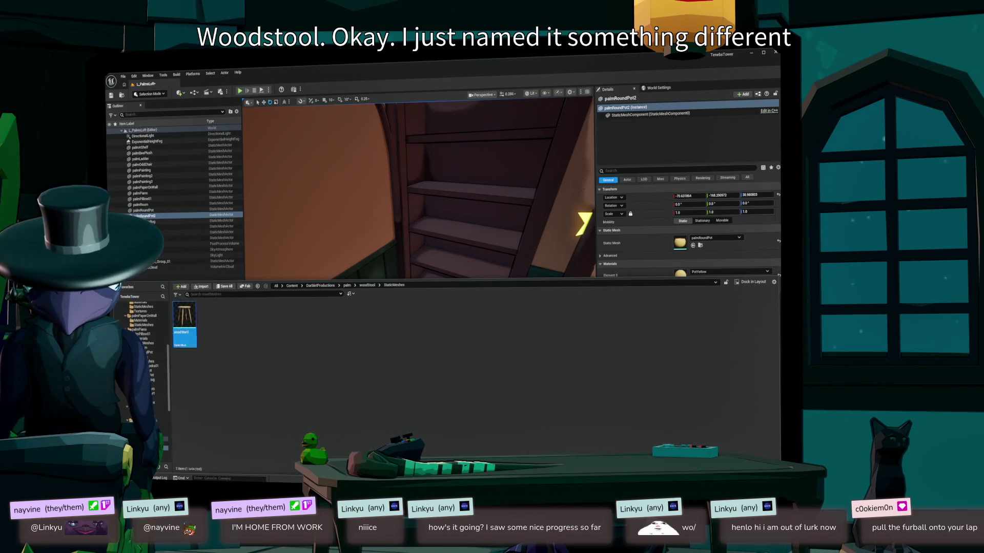
click(708, 242)
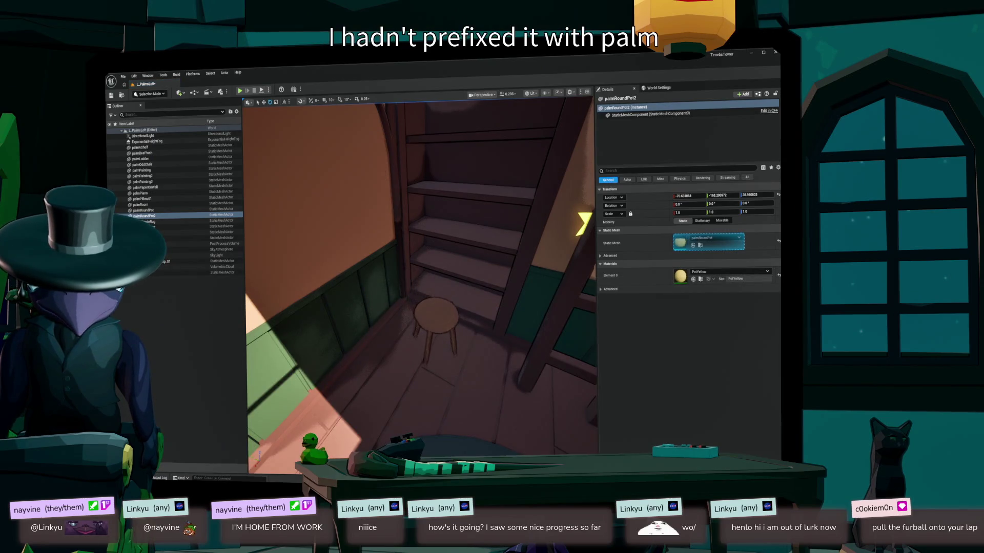
click(435, 320)
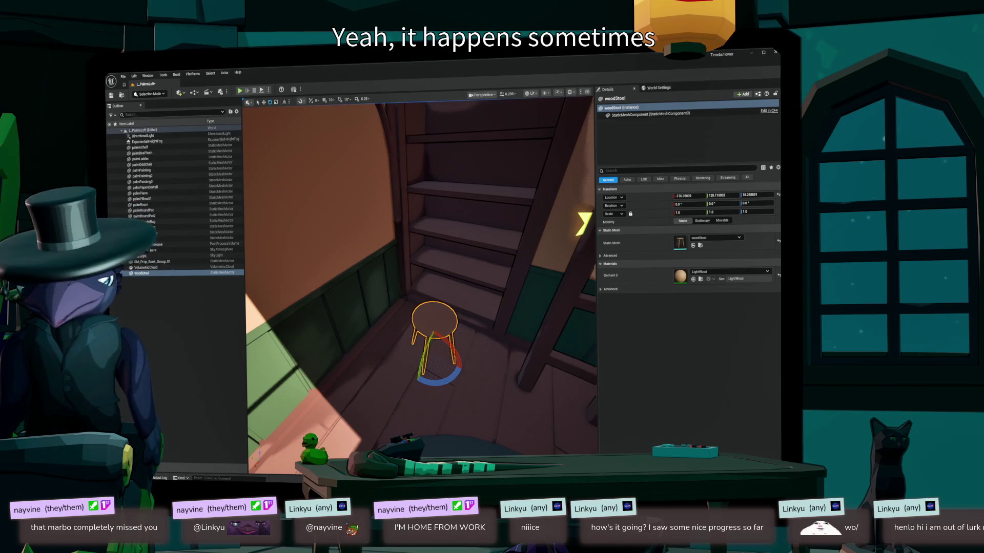
key(ctrl+b)
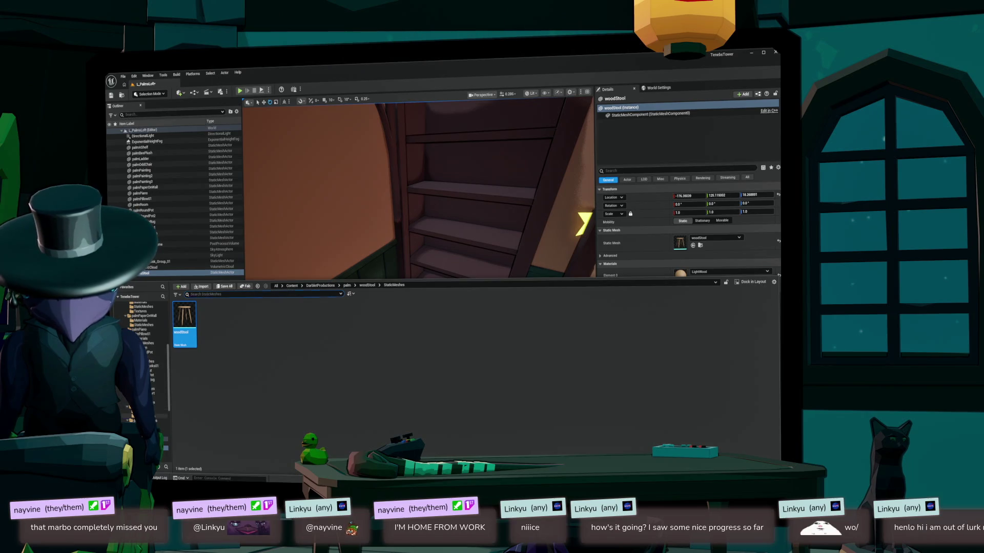
- Drag the palmTallPot mesh onto the floor next to the wooden stool
click(159, 416)
mouse_move(184, 315)
mouse_down()
mouse_move(415, 251)
mouse_move(385, 328)
mouse_move(390, 322)
mouse_up()
scroll(418, 285, down, 3)
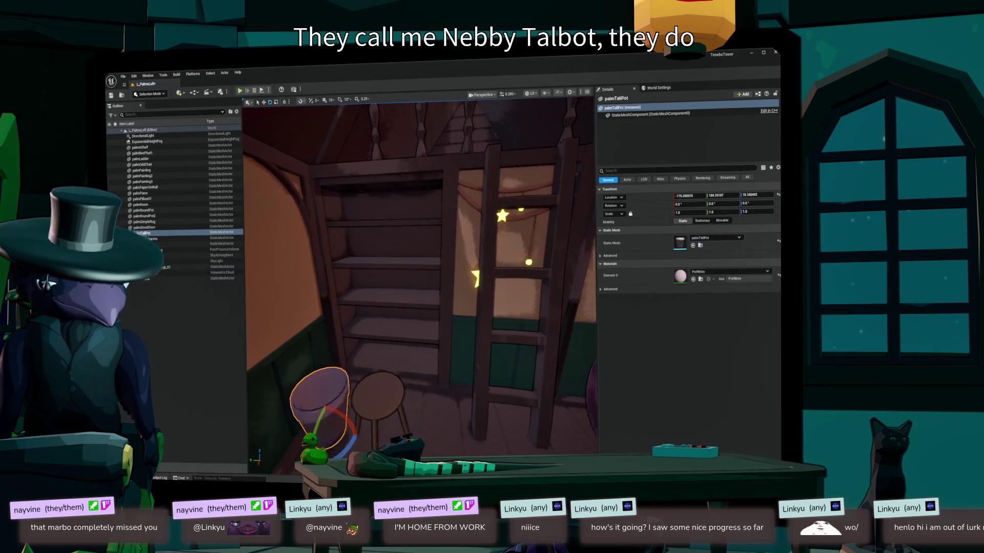
scroll(420, 282, up, 5)
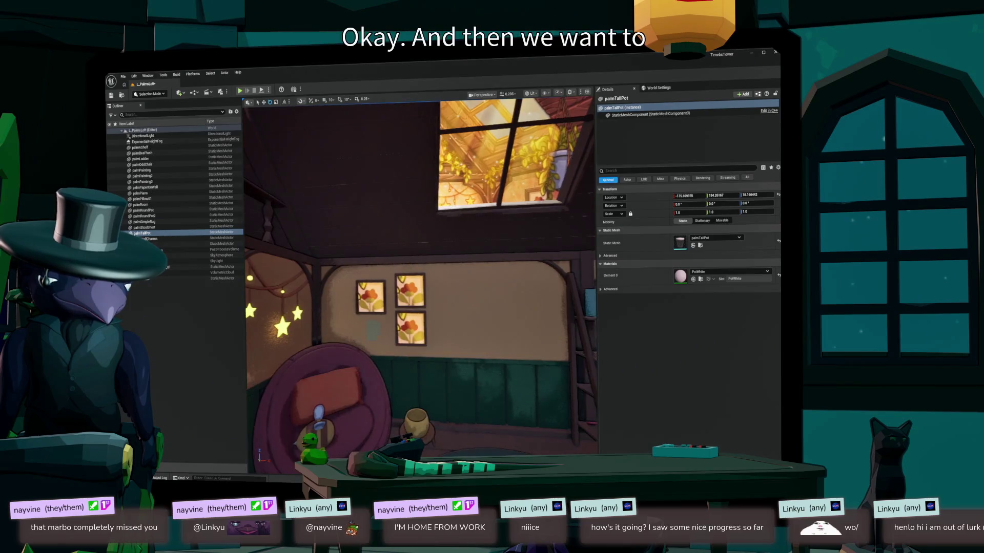
scroll(419, 285, down, 5)
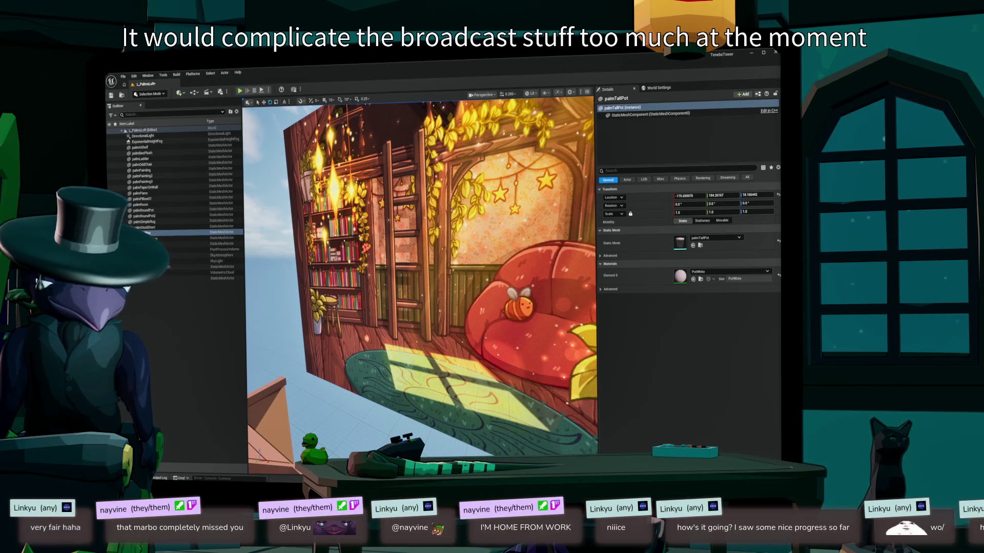
- Focus the viewport on the palmTallPot beside the wooden stool
key(f)
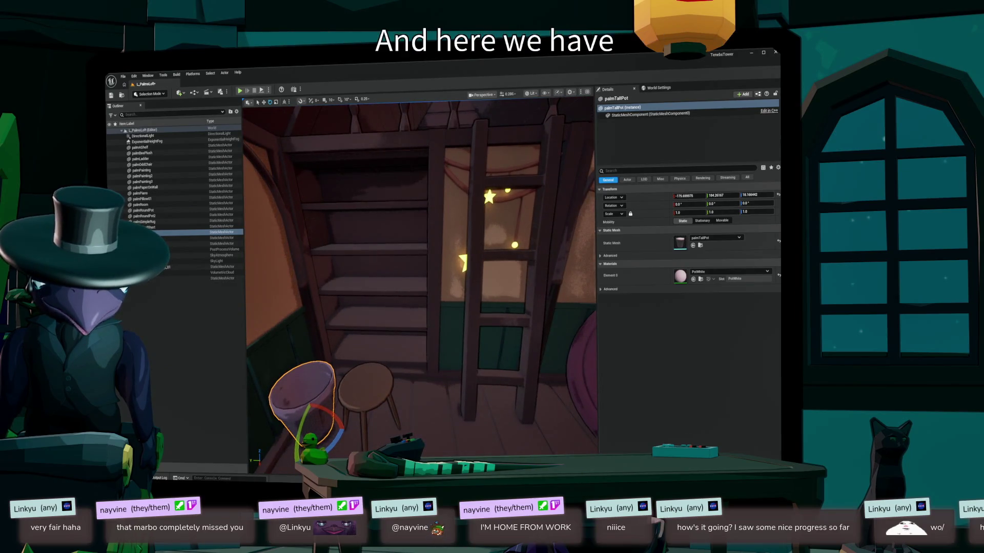
- Search all content for 'type:static' book meshes and open SM_Bld_Bookshelf_01_Insert_03 in the mesh editor
key(ctrl+b)
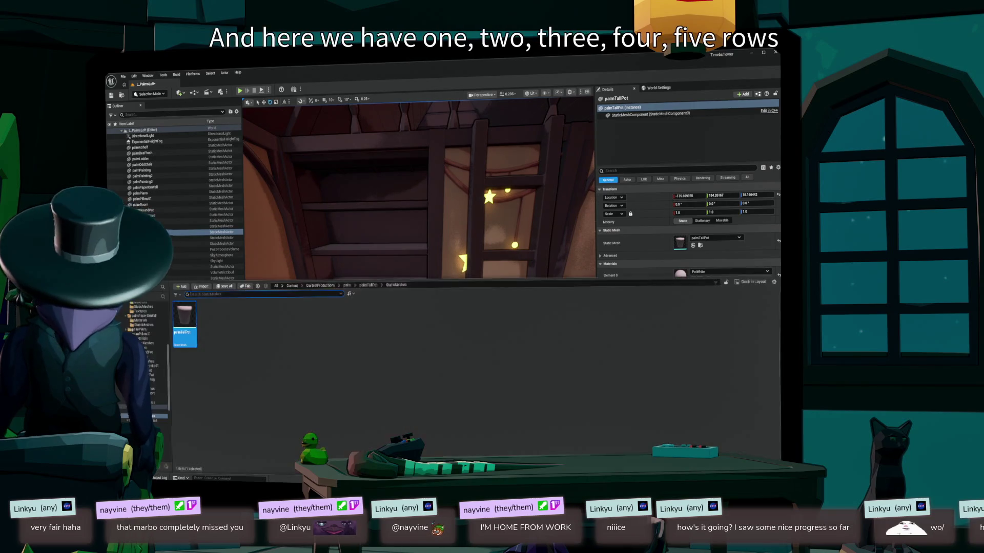
scroll(144, 348, up, 5)
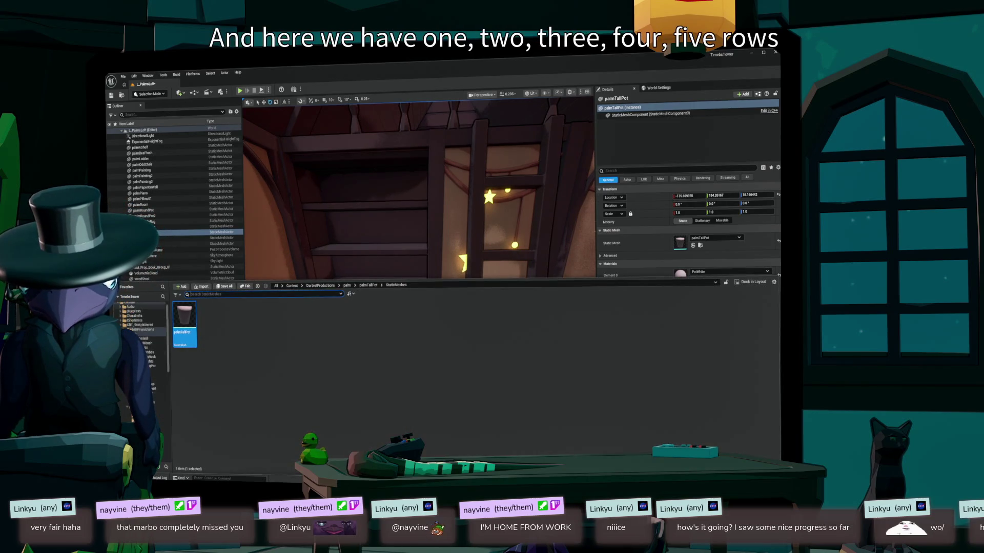
click(129, 302)
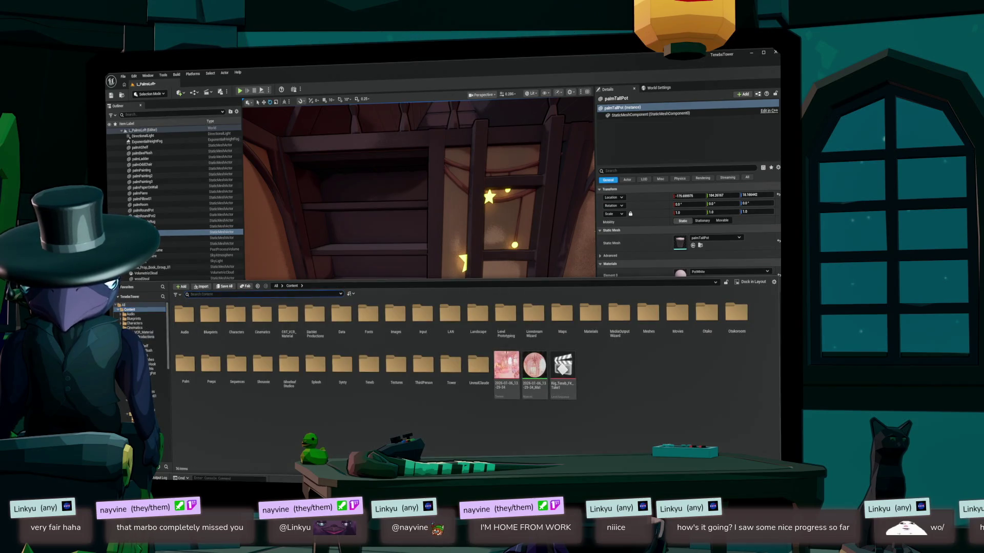
text(t)
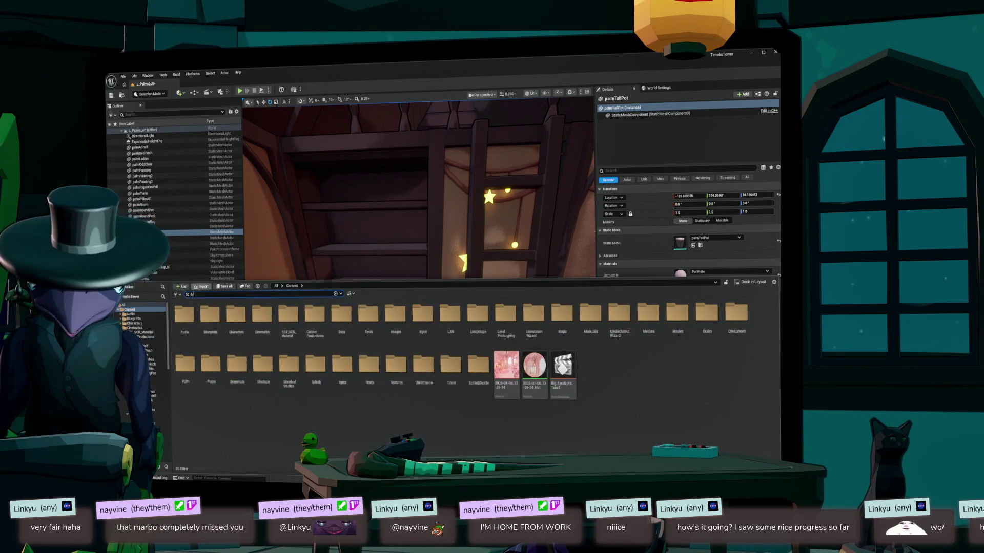
text(ype:static book)
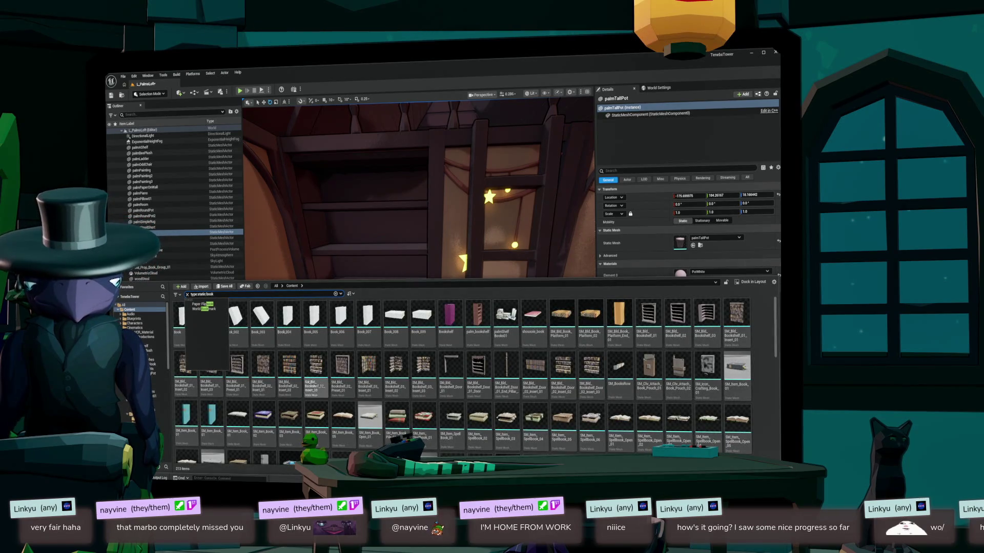
click(315, 368)
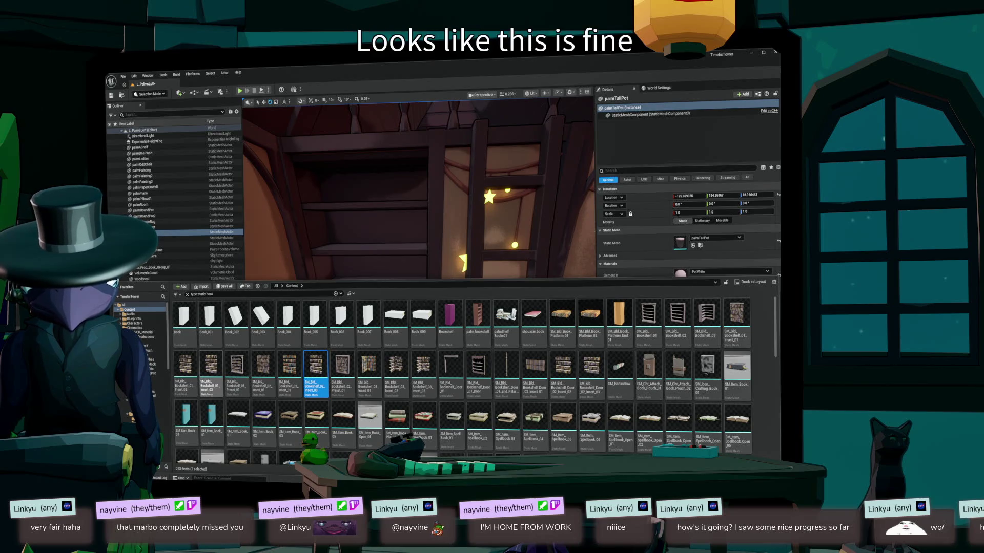
double_click(211, 370)
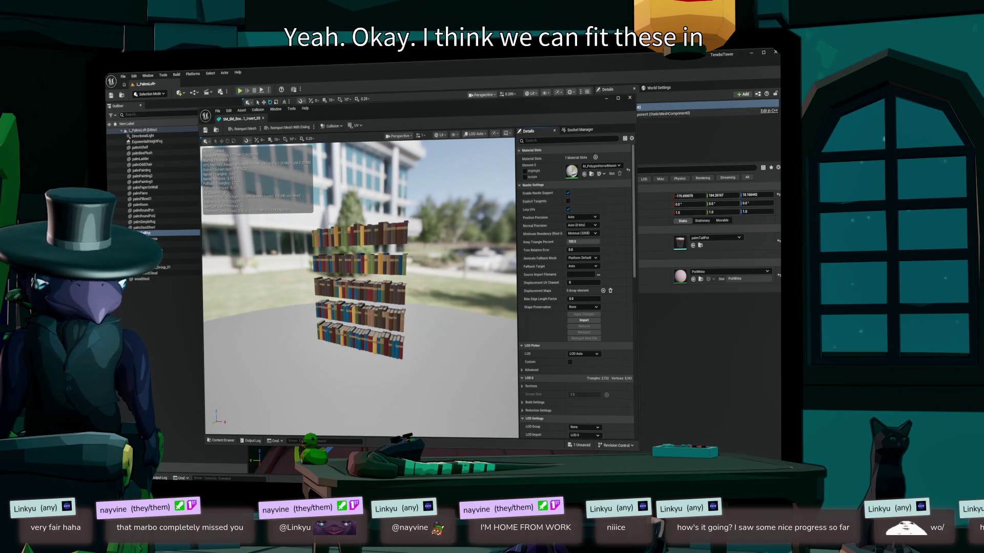
- Place SM_Bld_Bookshelf_01_Insert_03 from the Content Drawer into the attic level
click(630, 98)
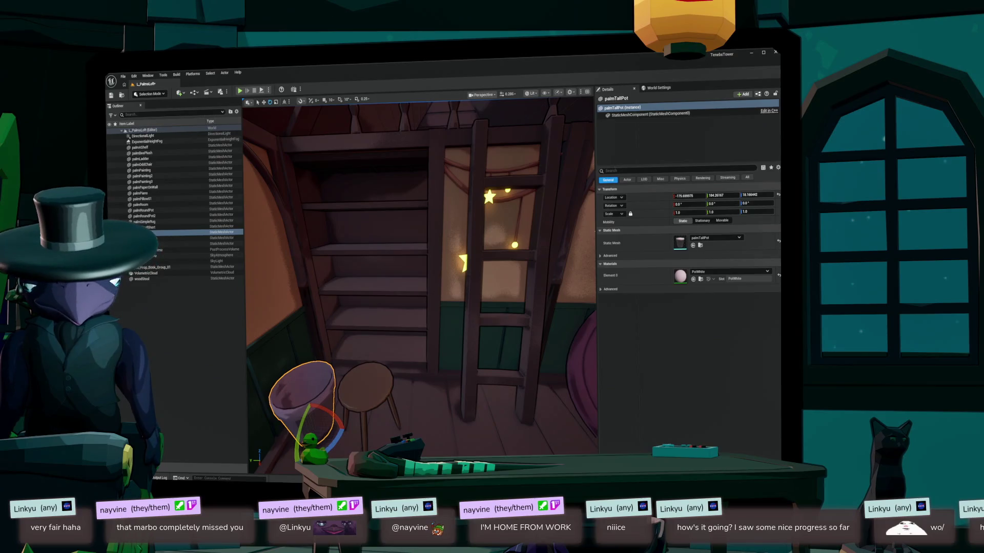
key(ctrl+space)
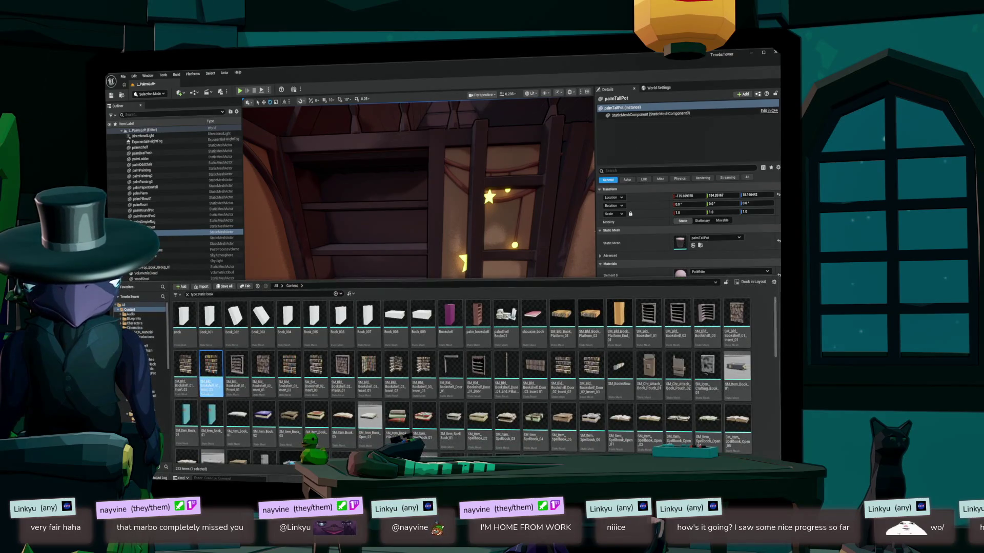
drag(211, 388, 709, 242)
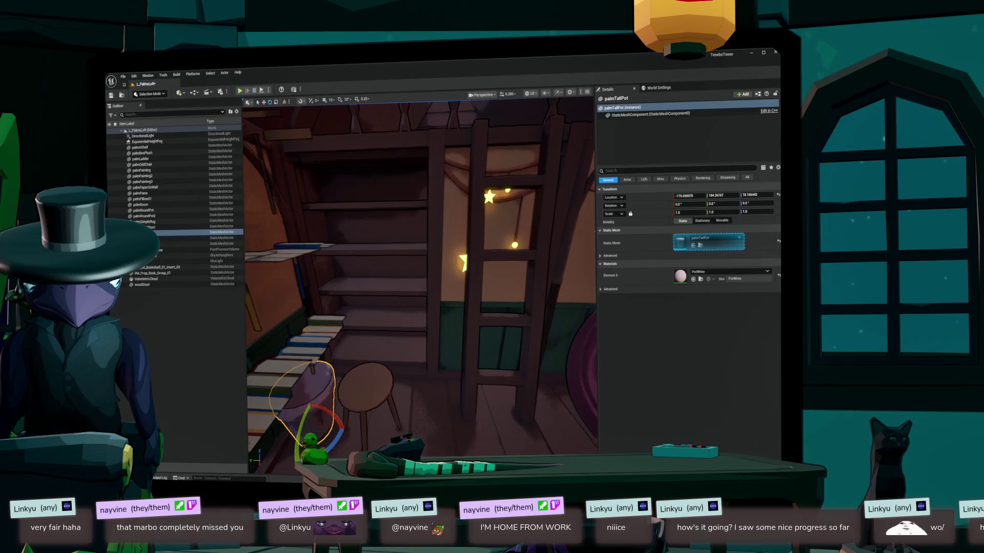
click(158, 266)
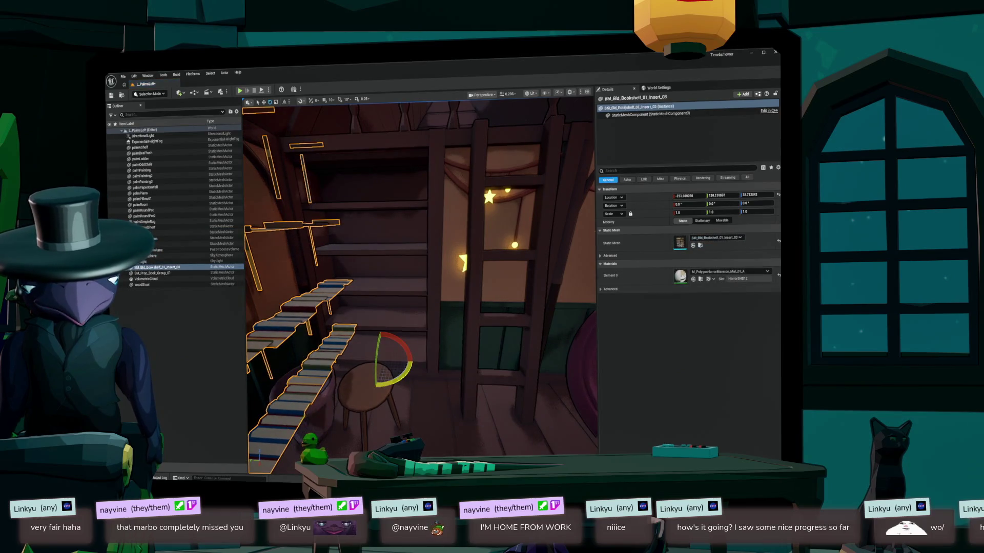
- Rotate the insert about Z to face the room and slide it into the wall shelf
drag(394, 382, 375, 388)
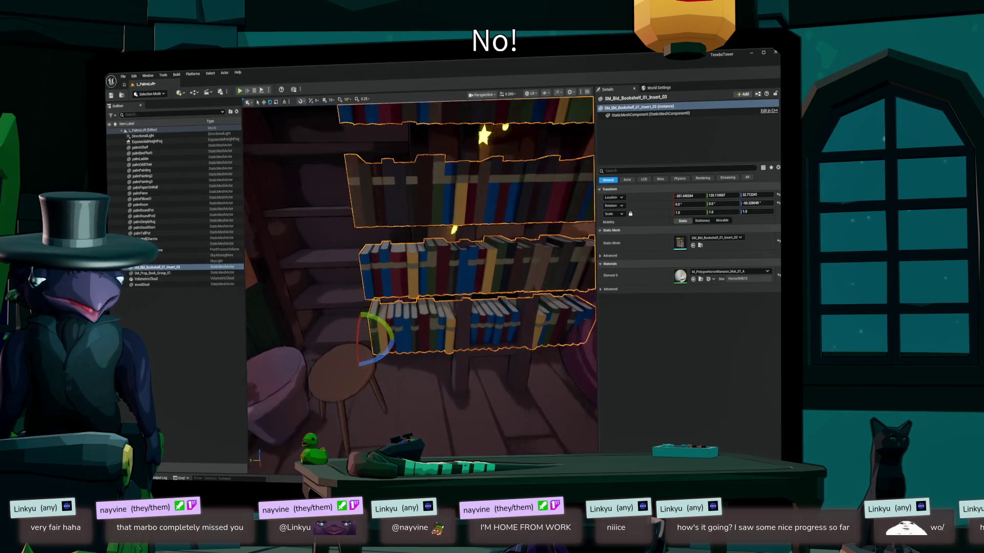
key(w)
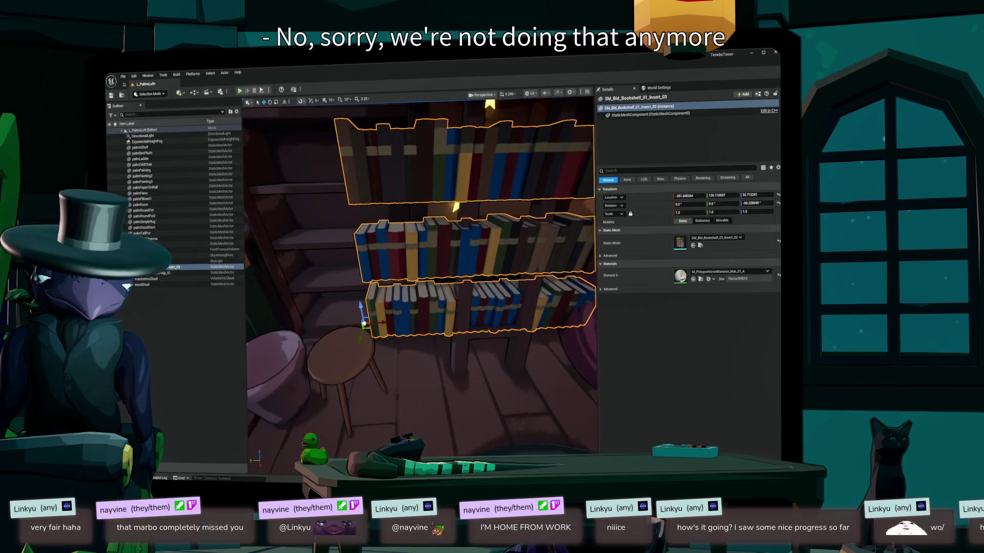
mouse_move(367, 328)
mouse_down()
mouse_move(325, 268)
mouse_move(260, 297)
mouse_move(288, 301)
mouse_move(283, 314)
mouse_up()
scroll(284, 314, up, 2)
key(f)
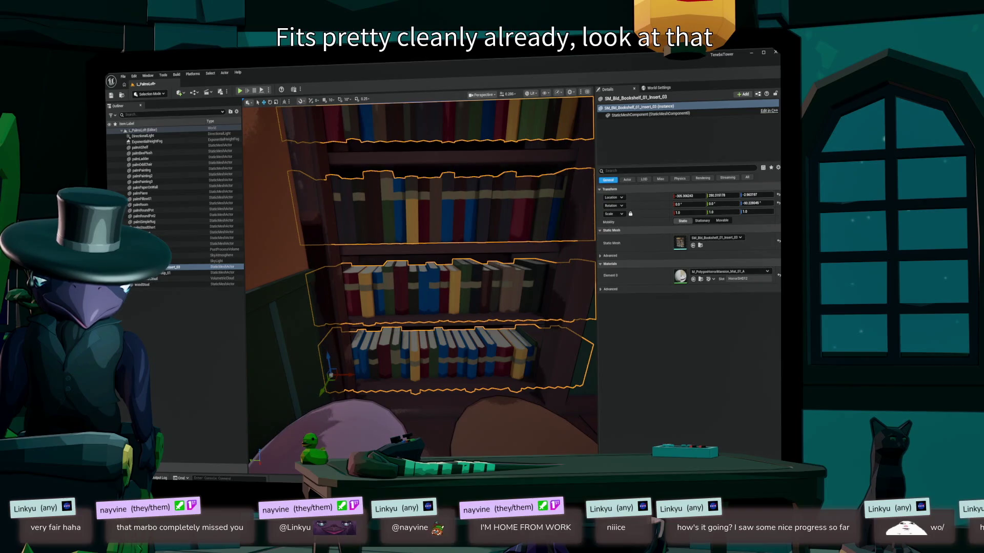
- Squash the book insert vertically and raise it within the wall shelf
click(140, 204)
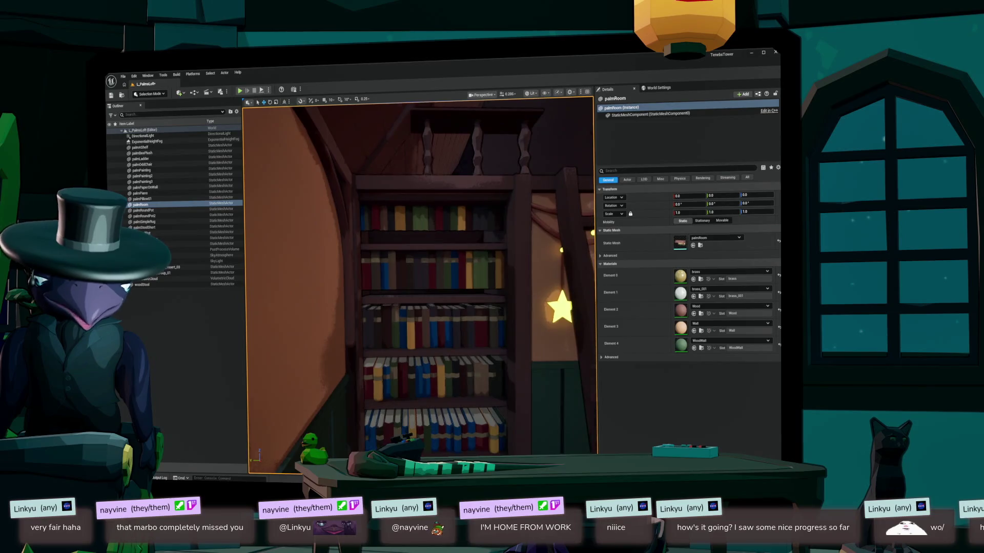
click(410, 261)
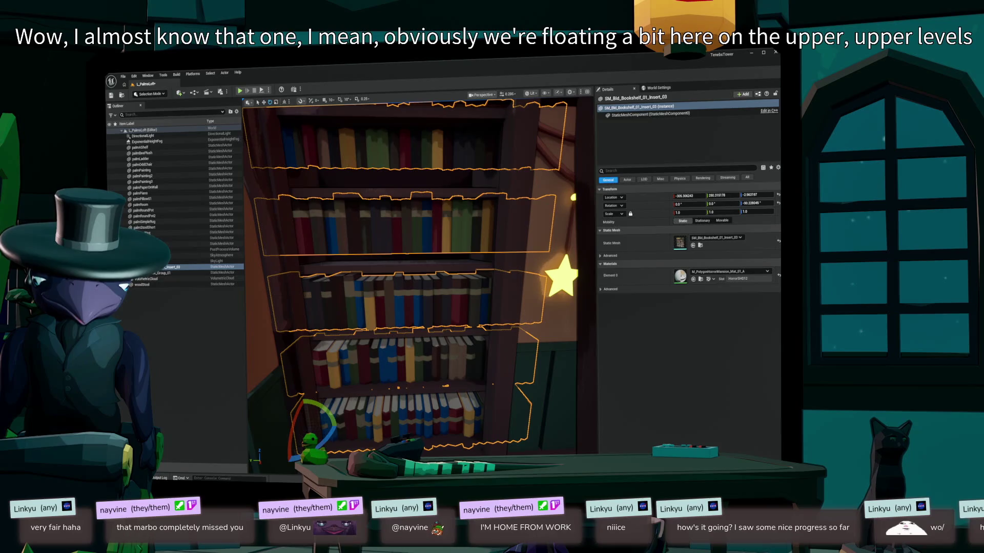
mouse_move(306, 413)
mouse_down()
mouse_move(305, 428)
mouse_move(305, 414)
mouse_up()
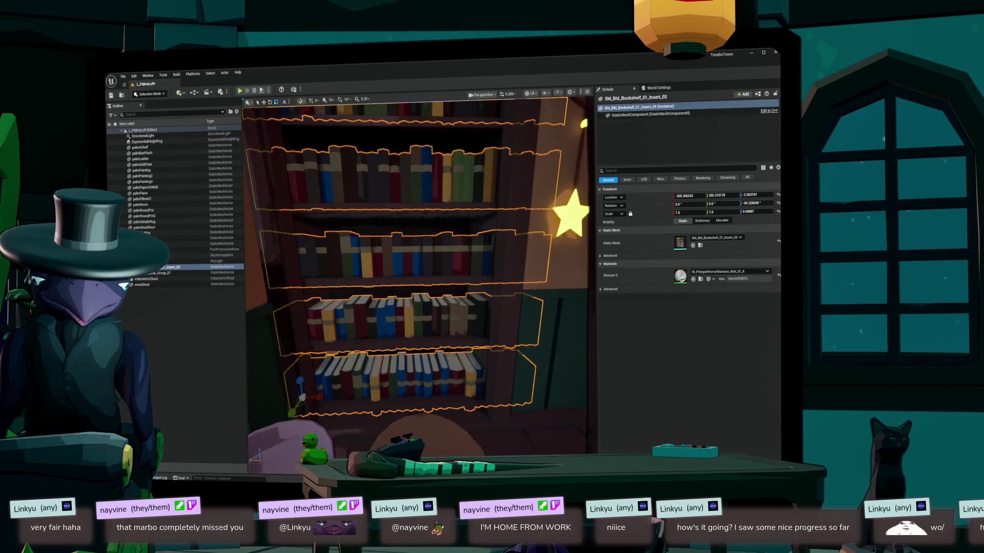
click(305, 414)
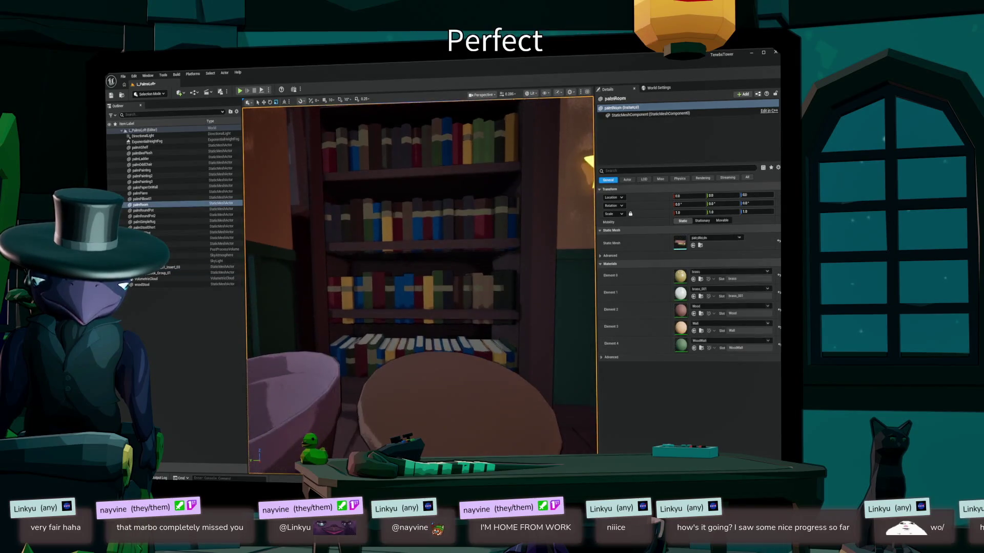
scroll(420, 287, up, 4)
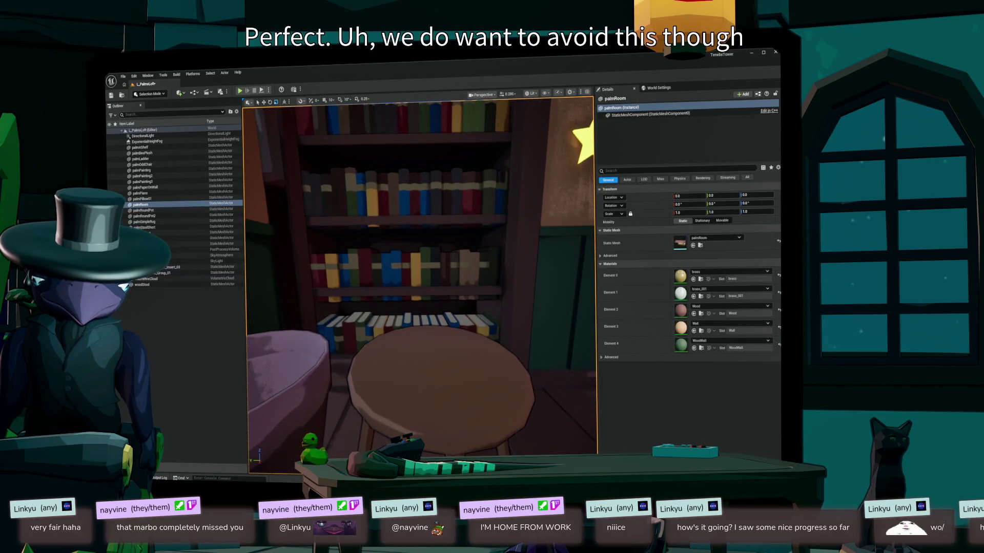
click(420, 308)
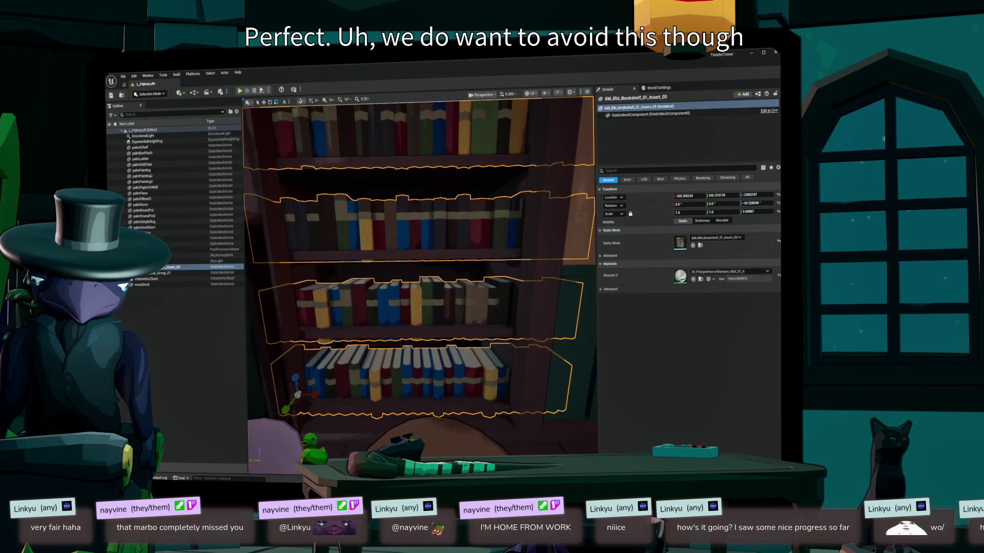
drag(295, 383, 299, 377)
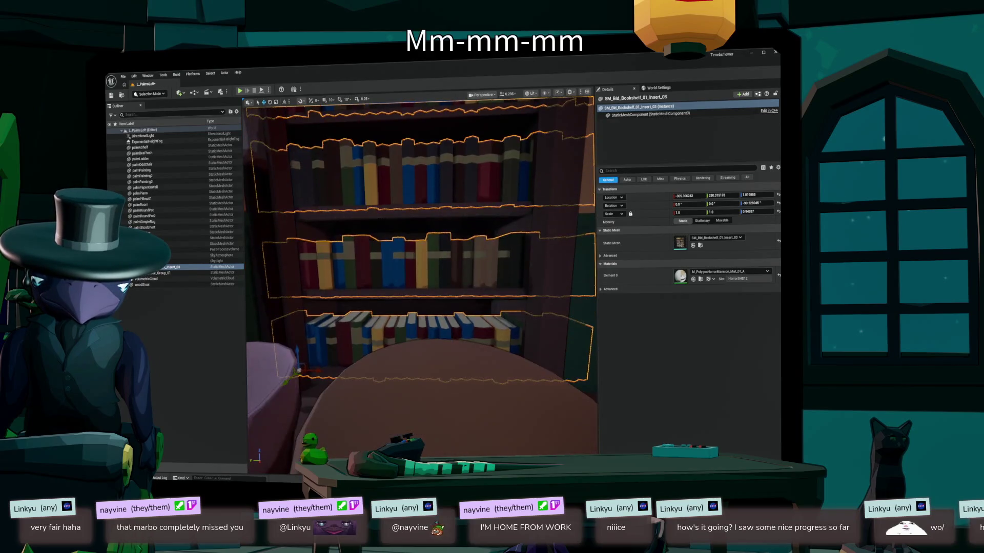
- Shrink the insert's Z scale to about 0.80 and nudge it slightly upward
key(w)
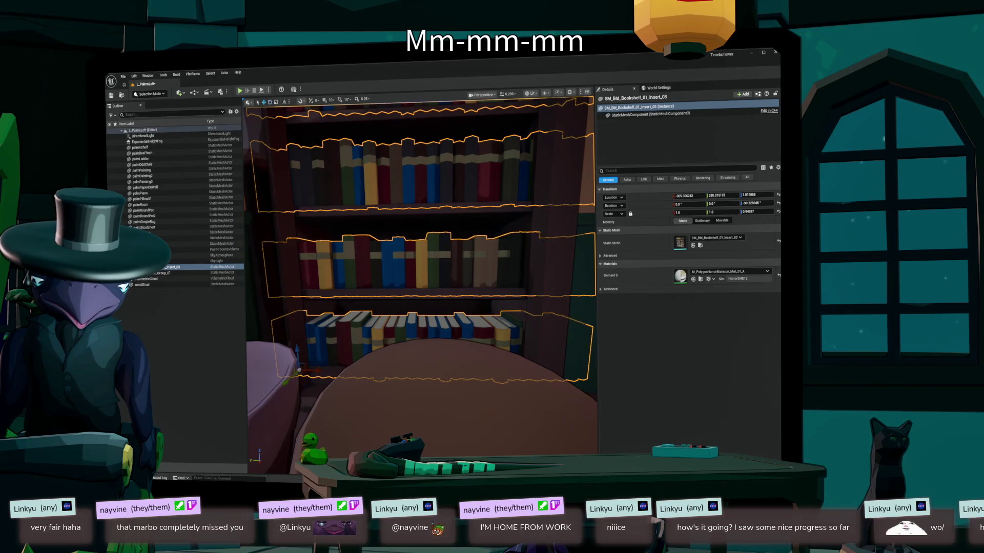
drag(757, 211, 743, 212)
drag(298, 359, 299, 336)
scroll(421, 281, up, 3)
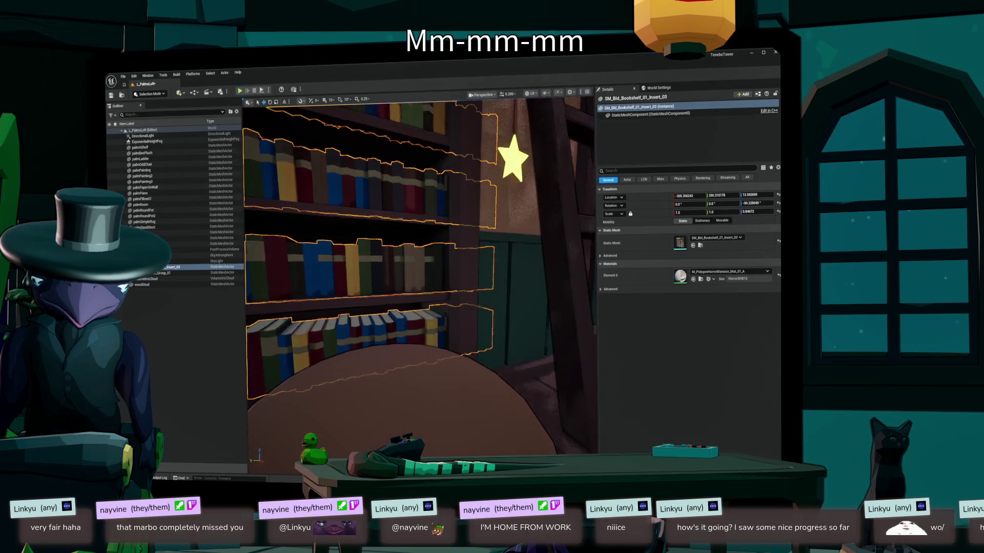
- Check the books' fit against palmRoom, then orbit back toward the ladder, lights and chair
click(140, 204)
scroll(420, 281, down, 5)
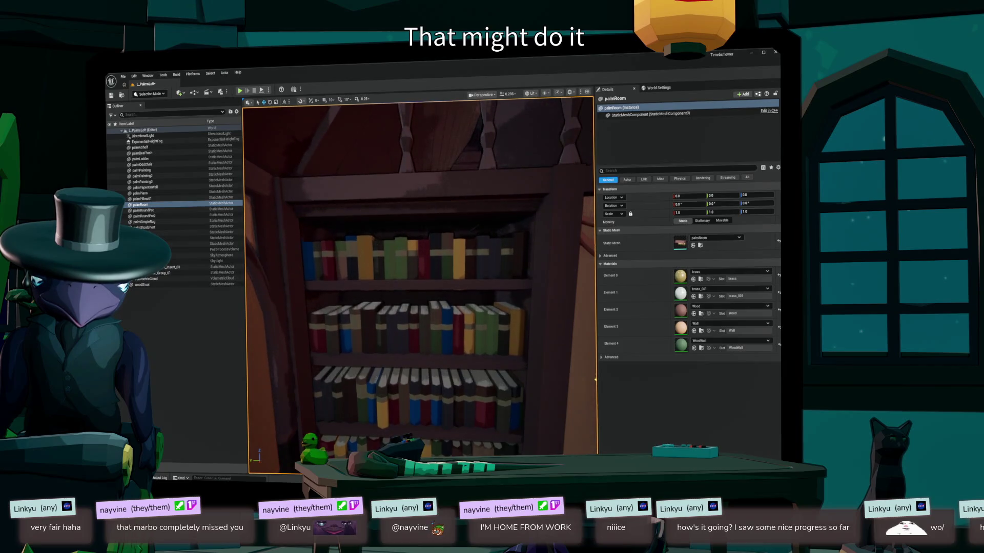
scroll(421, 282, down, 3)
click(410, 287)
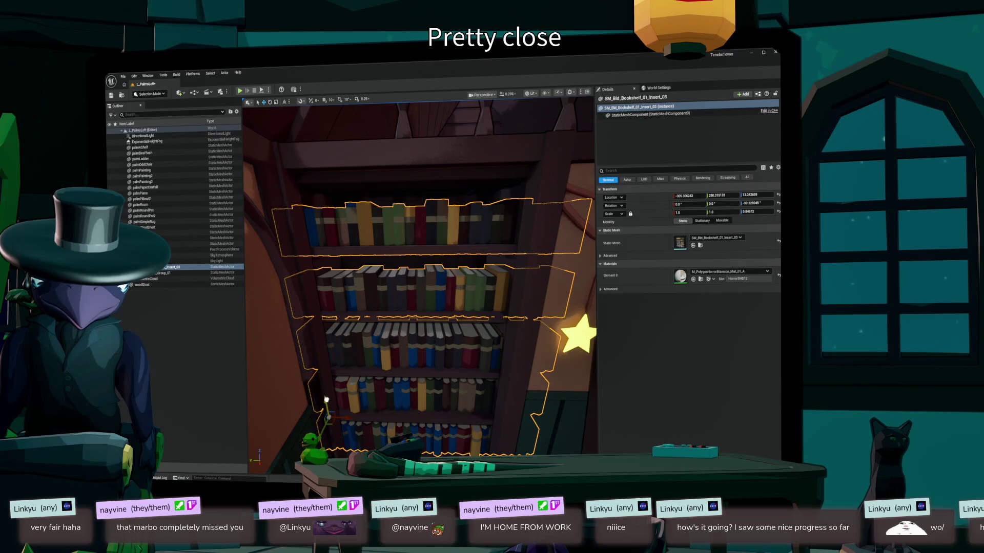
click(326, 412)
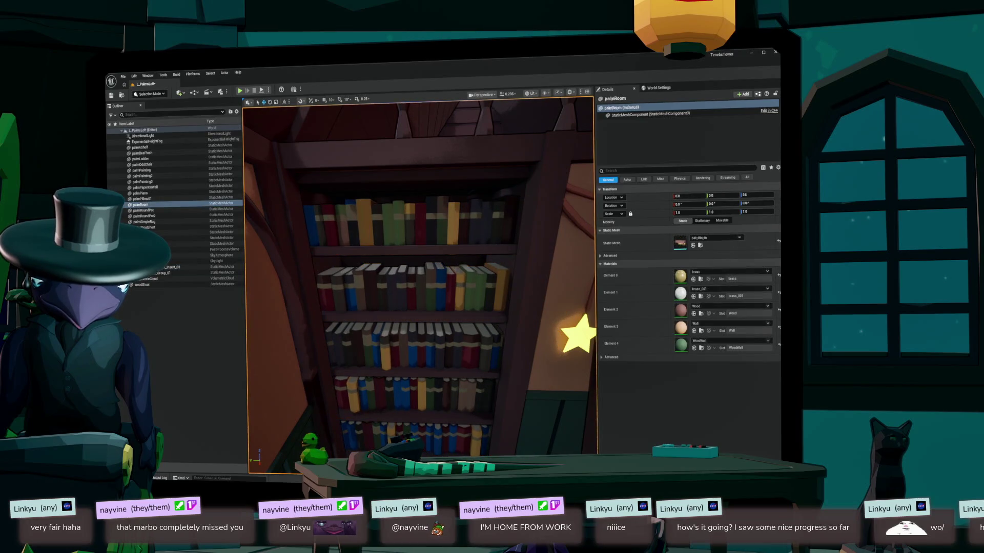
scroll(420, 282, up, 5)
scroll(420, 282, up, 1)
scroll(420, 282, down, 6)
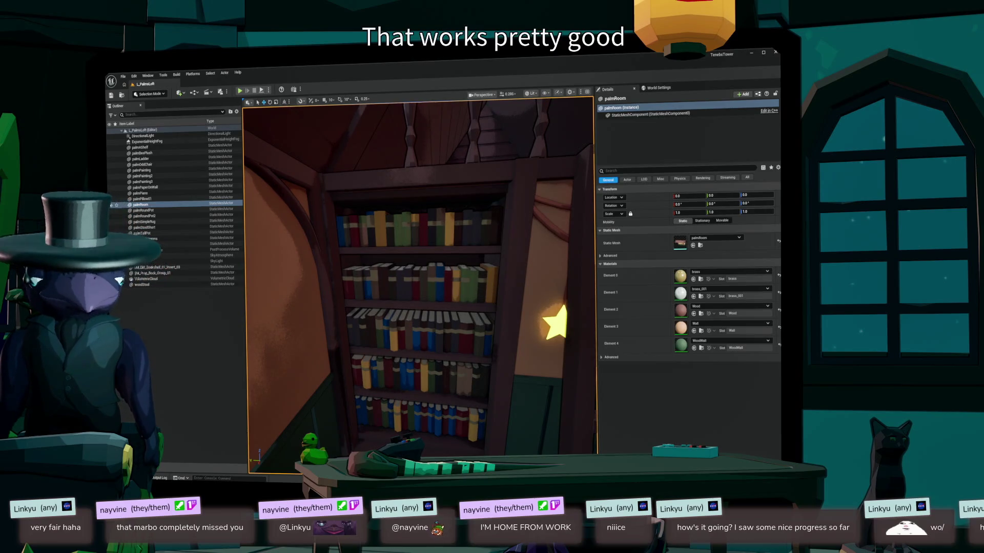
mouse_move(420, 256)
mouse_down()
mouse_move(476, 348)
mouse_move(435, 287)
mouse_move(415, 225)
mouse_move(374, 256)
mouse_move(423, 254)
mouse_up()
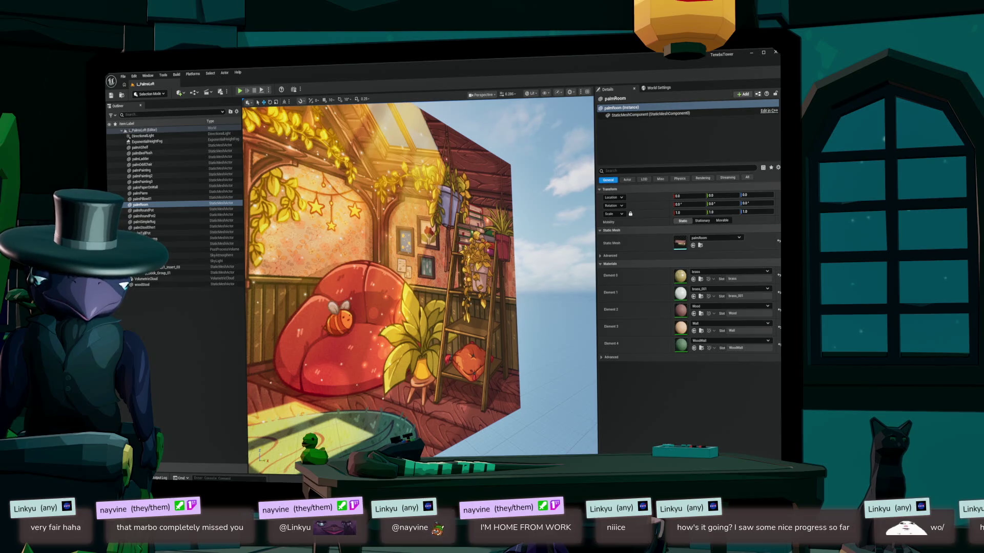
- Browse to palm > palmCeilingHook > StaticMeshes in the Content Drawer, then close it
mouse_move(423, 254)
mouse_down()
mouse_move(428, 239)
mouse_move(415, 248)
mouse_up()
key(ctrl+space)
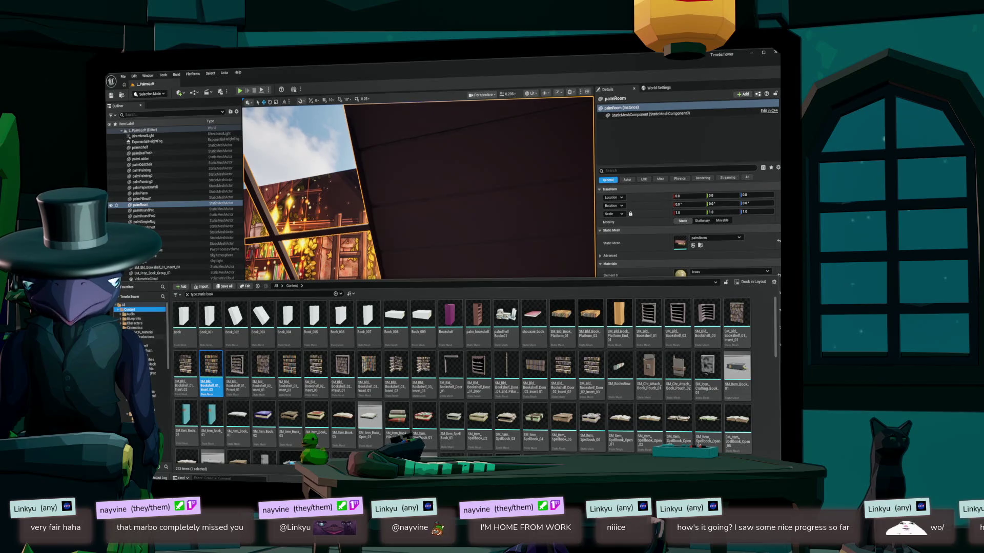
click(159, 341)
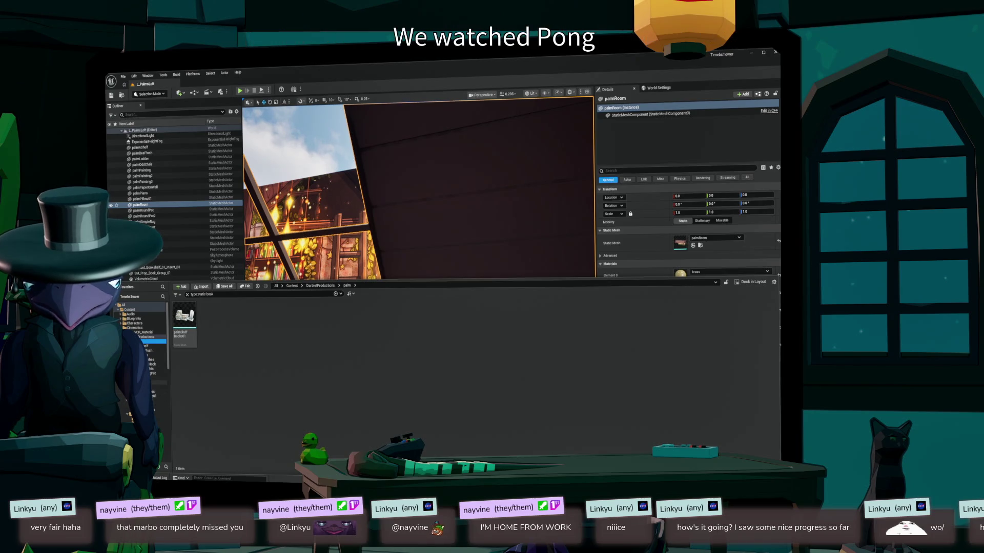
click(159, 374)
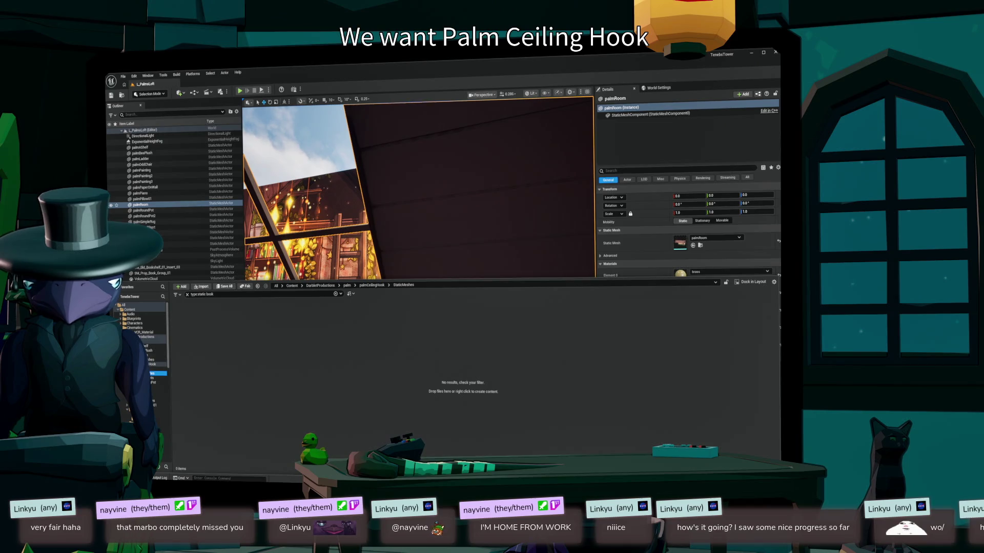
click(410, 264)
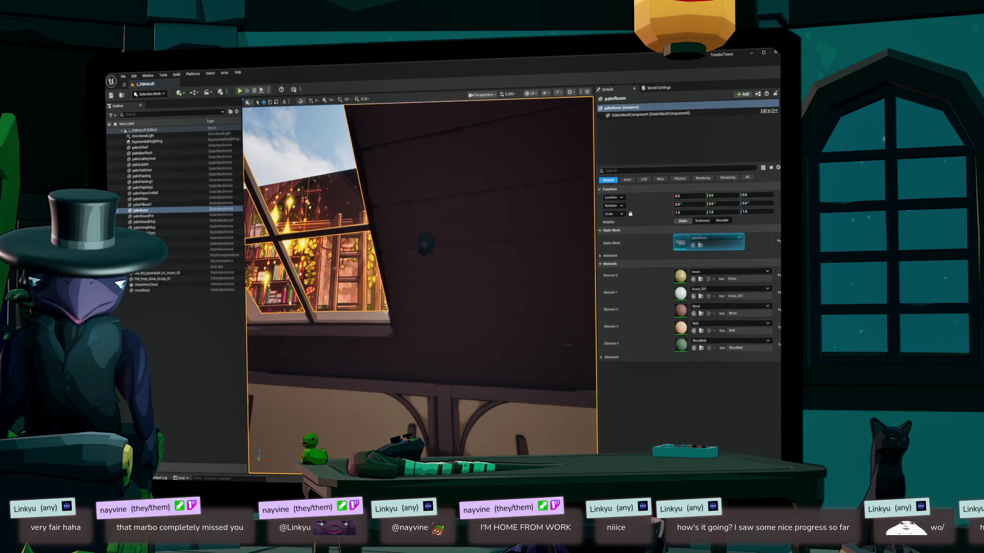
- Add another palmCeilingHook to the attic ceiling from its mesh in the asset browser
click(425, 244)
key(ctrl+b)
mouse_move(184, 323)
mouse_down()
mouse_move(526, 281)
mouse_move(566, 262)
mouse_move(525, 269)
mouse_move(543, 246)
mouse_move(507, 200)
mouse_move(490, 230)
mouse_up()
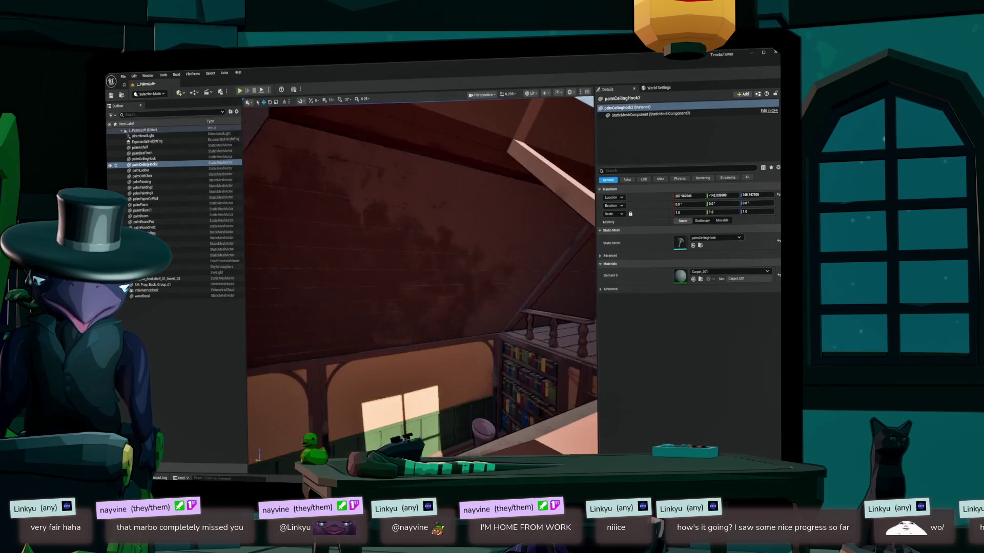
key(ctrl+b)
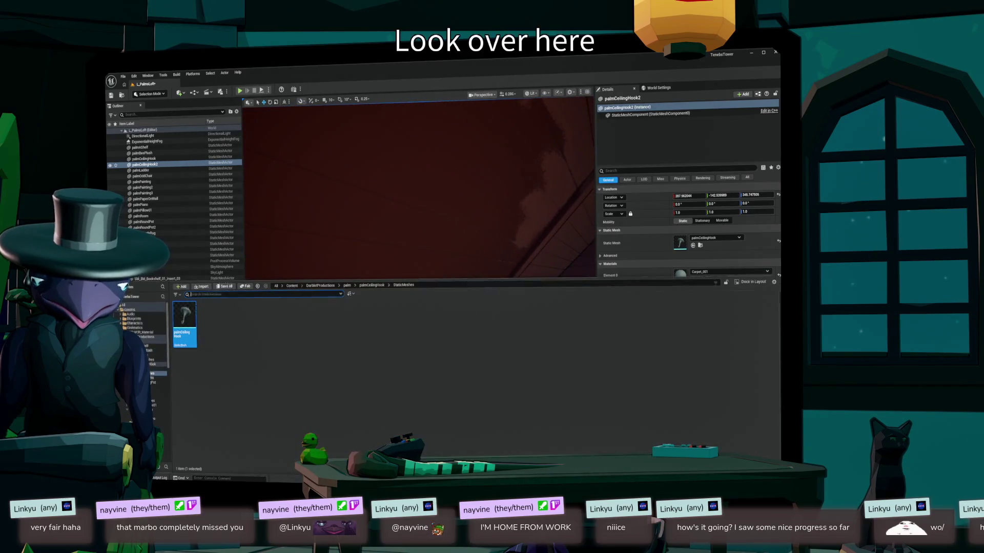
key(ctrl+space)
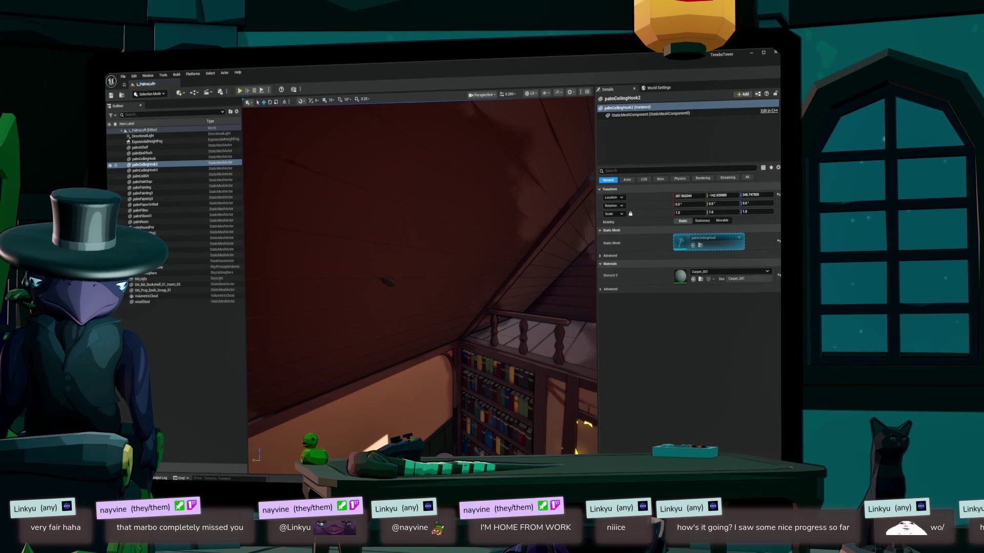
- Rotate palmCeilingHook3 to about -180° so its tail points the other way, then nudge it
click(145, 170)
key(f)
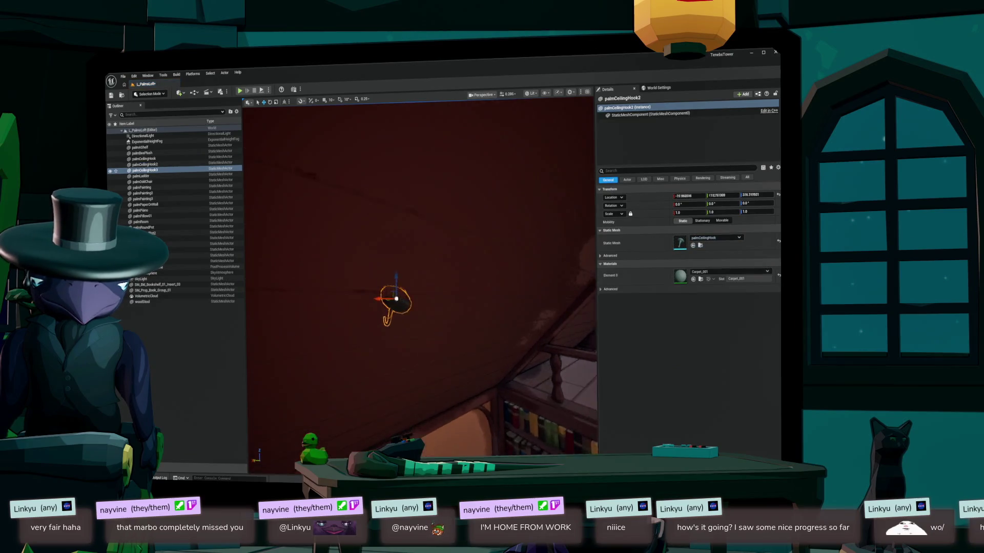
key(e)
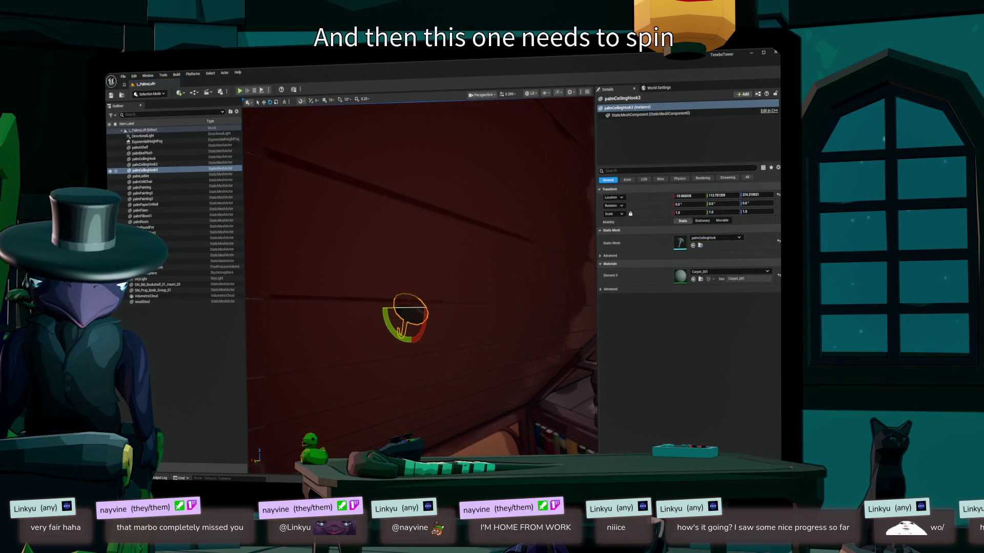
drag(444, 309, 440, 310)
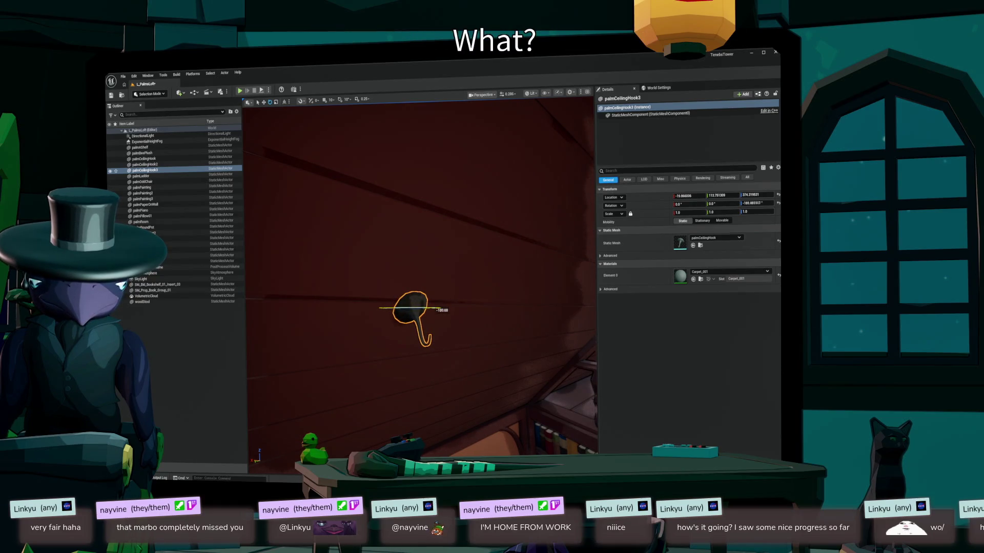
drag(440, 310, 441, 310)
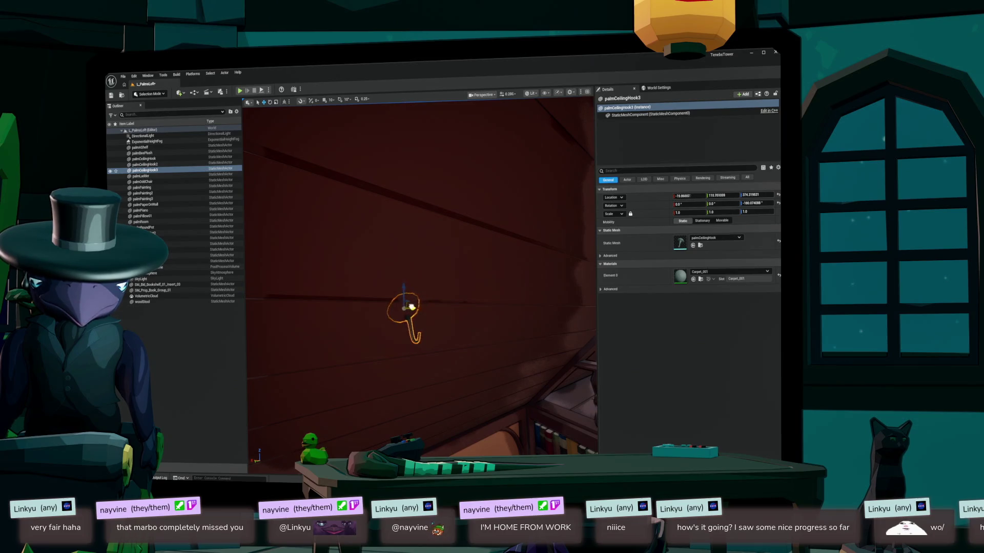
drag(420, 306, 422, 306)
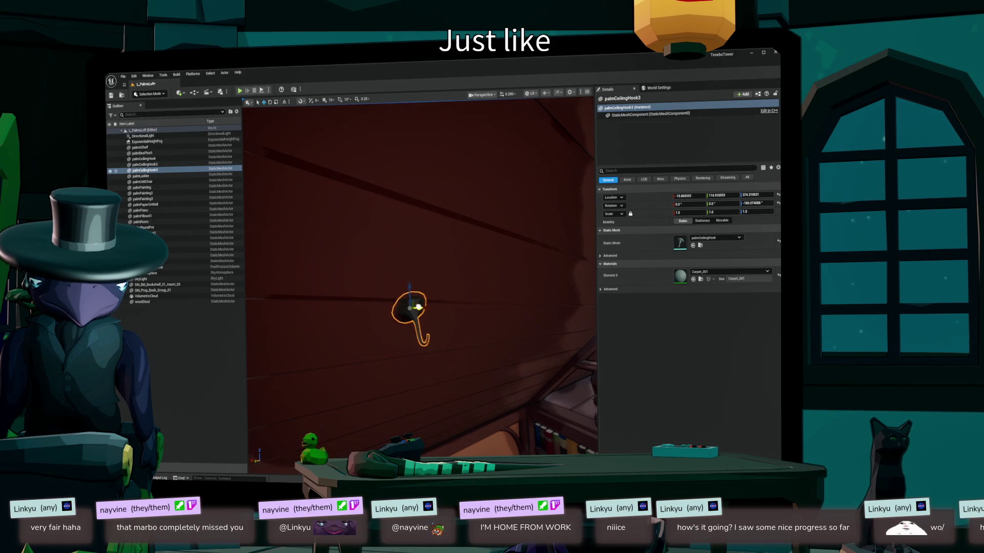
- Look around the loft, select the ceiling hook and locate its mesh among the project assets
click(399, 287)
mouse_move(400, 287)
mouse_down()
mouse_move(348, 262)
mouse_move(430, 298)
mouse_move(461, 282)
mouse_up()
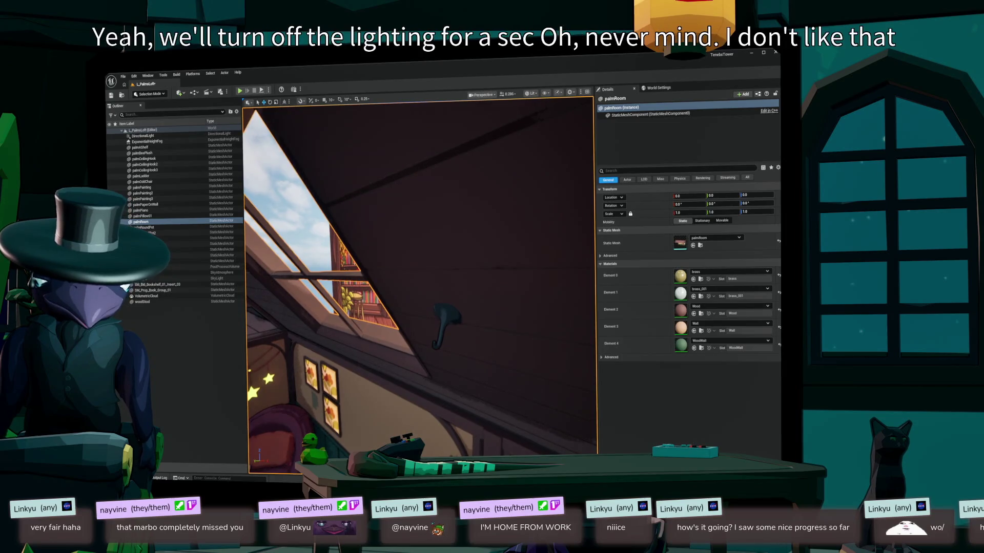
click(442, 322)
key(ctrl+b)
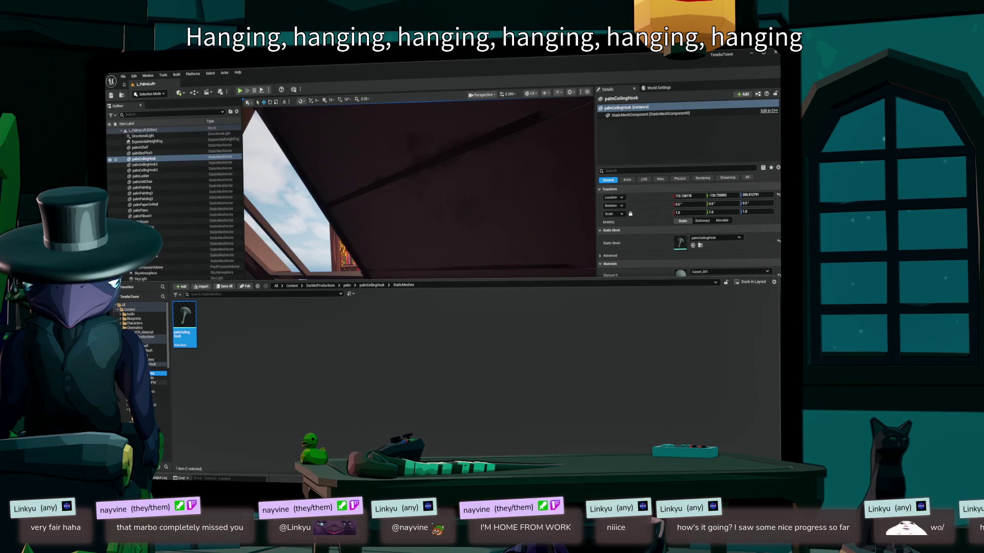
- Place the first palmHangingPot in the loft, shift it along X and lower it slightly
click(157, 391)
drag(184, 320, 447, 314)
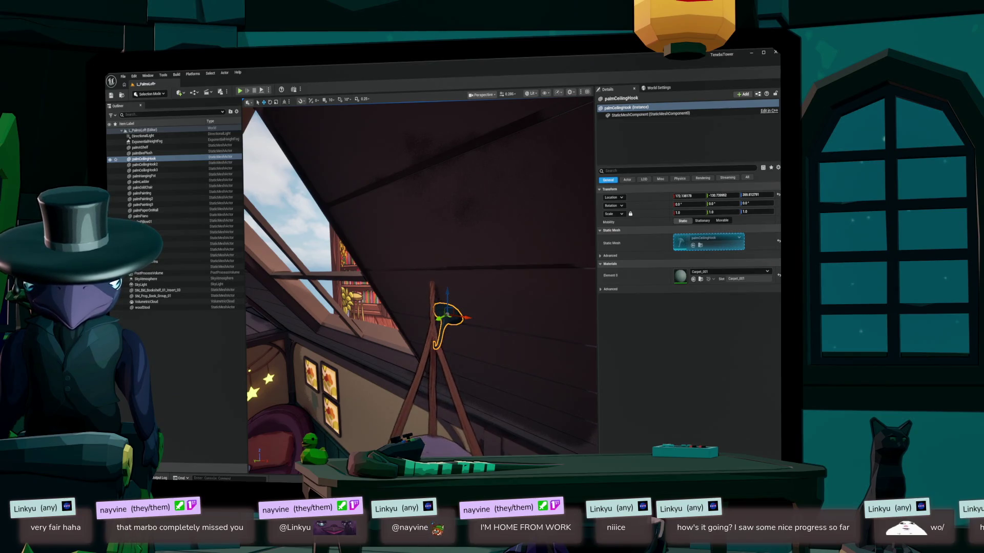
click(144, 175)
key(f)
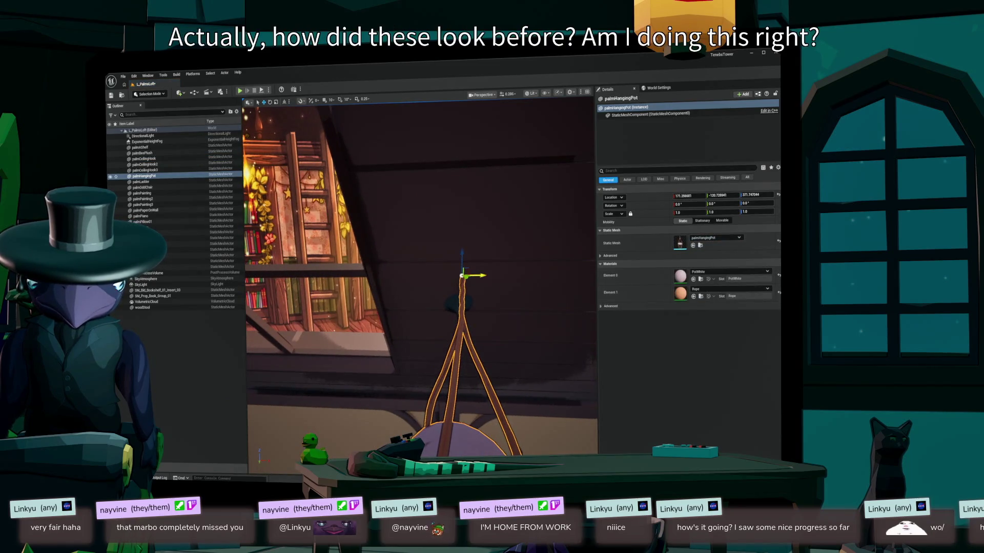
drag(482, 276, 594, 277)
mouse_move(278, 249)
mouse_down()
mouse_move(283, 305)
mouse_move(303, 328)
mouse_move(297, 307)
mouse_up()
scroll(308, 318, down, 3)
mouse_move(420, 287)
mouse_down()
mouse_move(447, 220)
mouse_move(483, 239)
mouse_up()
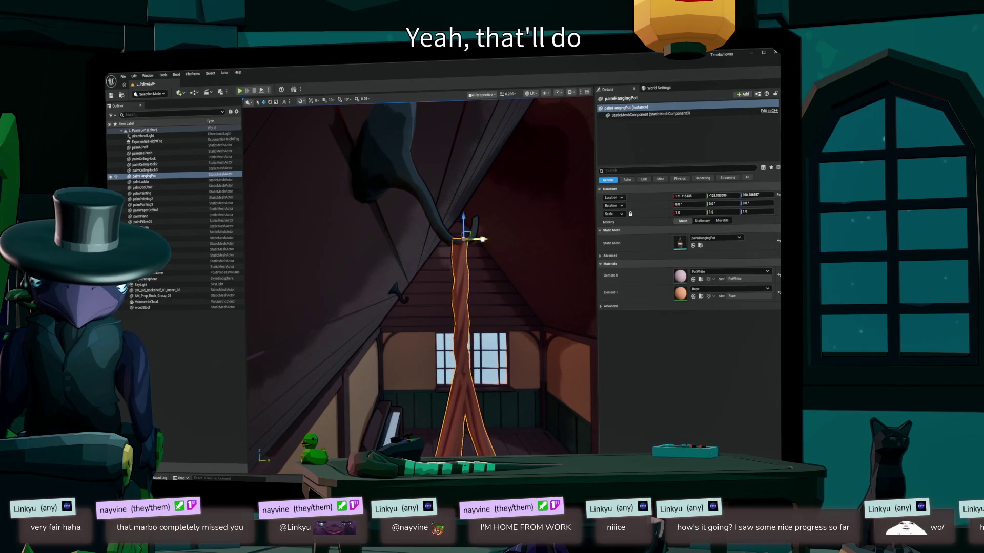
- Add a second palmHangingPot near the wall hooks
click(464, 287)
mouse_move(420, 277)
mouse_down()
mouse_move(385, 256)
mouse_move(356, 259)
mouse_up()
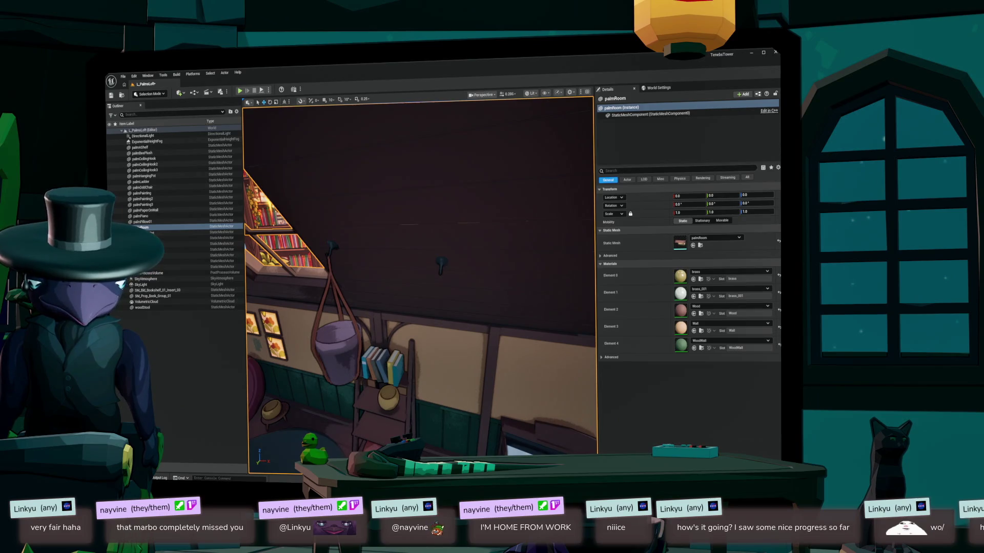
click(336, 341)
mouse_move(356, 259)
mouse_down()
mouse_move(354, 223)
mouse_move(353, 243)
mouse_move(333, 243)
mouse_up()
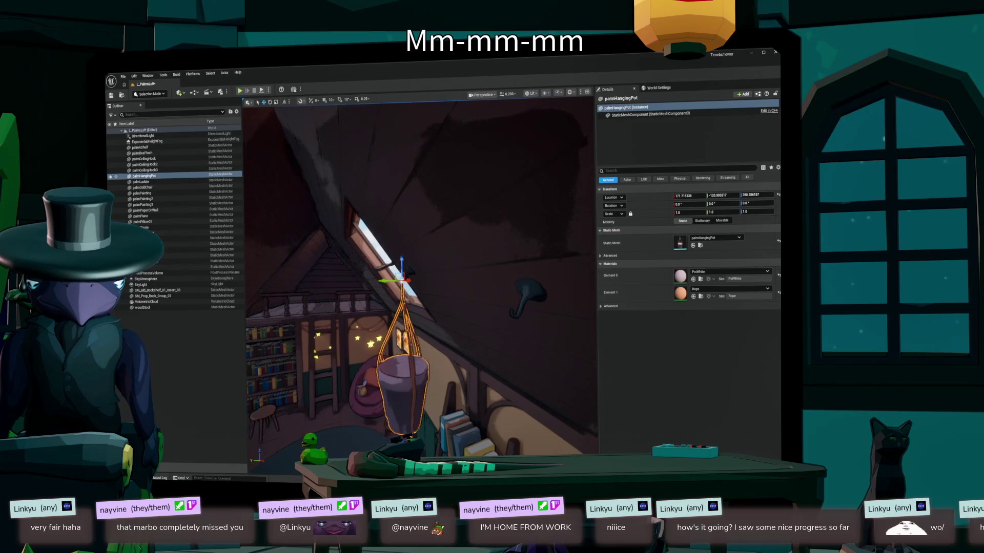
key(ctrl+b)
mouse_move(185, 323)
mouse_down()
mouse_move(450, 389)
mouse_move(466, 379)
mouse_move(464, 389)
mouse_up()
double_click(144, 182)
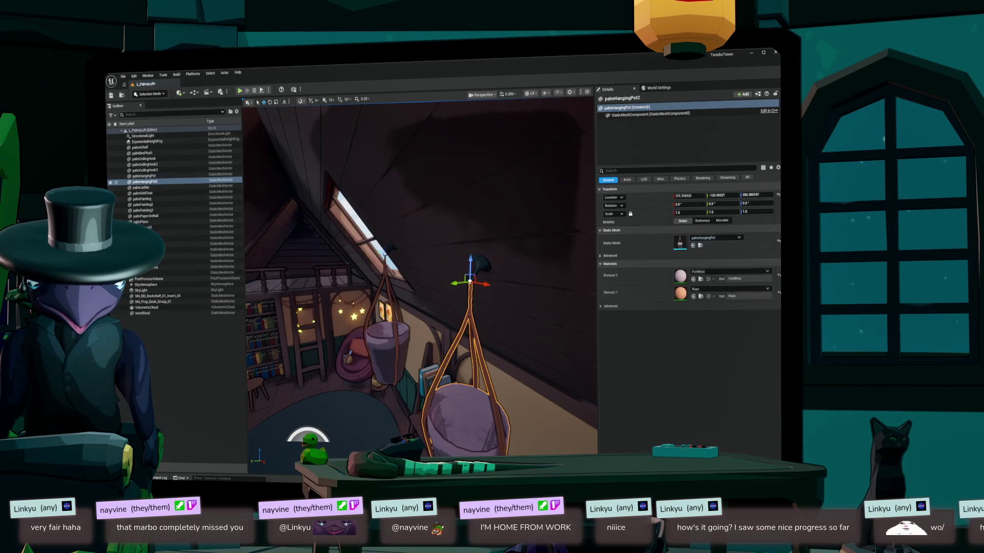
mouse_move(420, 308)
mouse_down()
mouse_move(444, 351)
mouse_move(466, 355)
mouse_move(471, 338)
mouse_up()
- Hang a third palmHangingPot from the ceiling and frame the whole room from above
click(441, 350)
key(ctrl+space)
drag(184, 322, 449, 256)
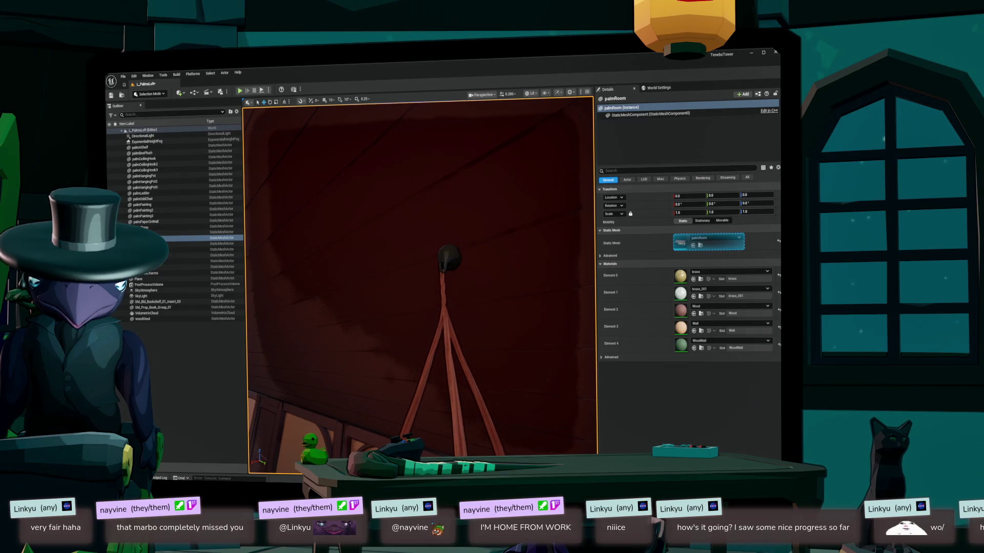
click(444, 279)
click(420, 230)
key(f)
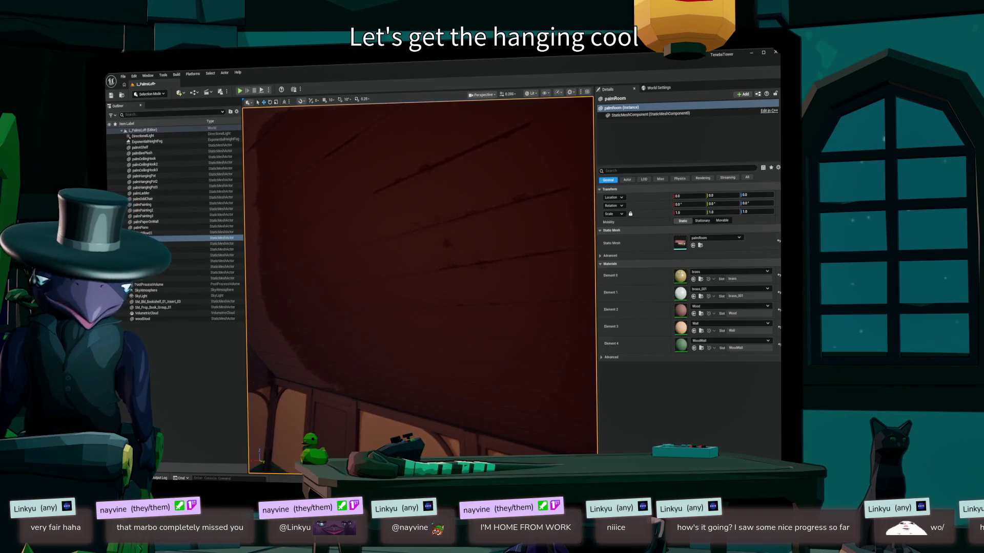
- Drag the palmGemlights mesh from palm > palmGemlights > StaticMeshes into the loft
key(ctrl+space)
click(372, 285)
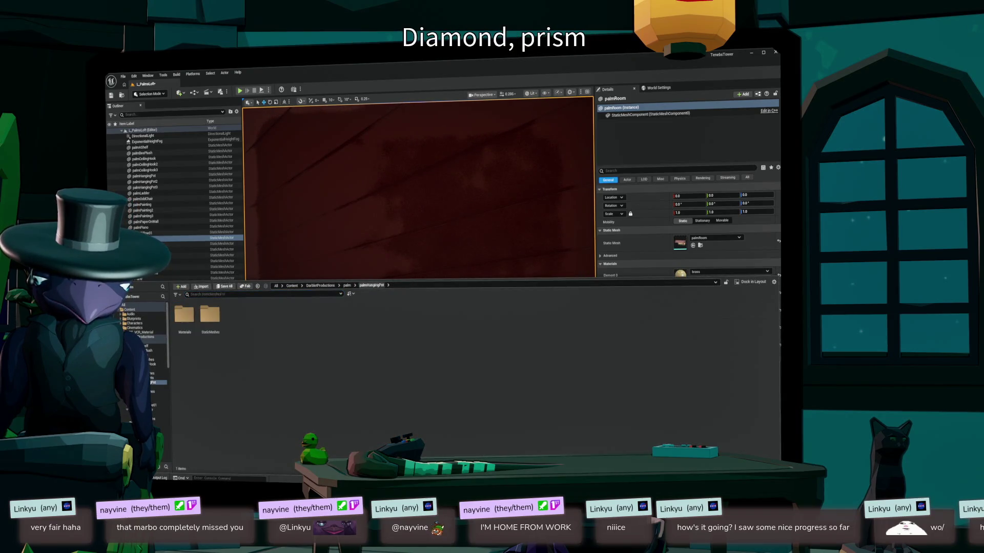
click(347, 286)
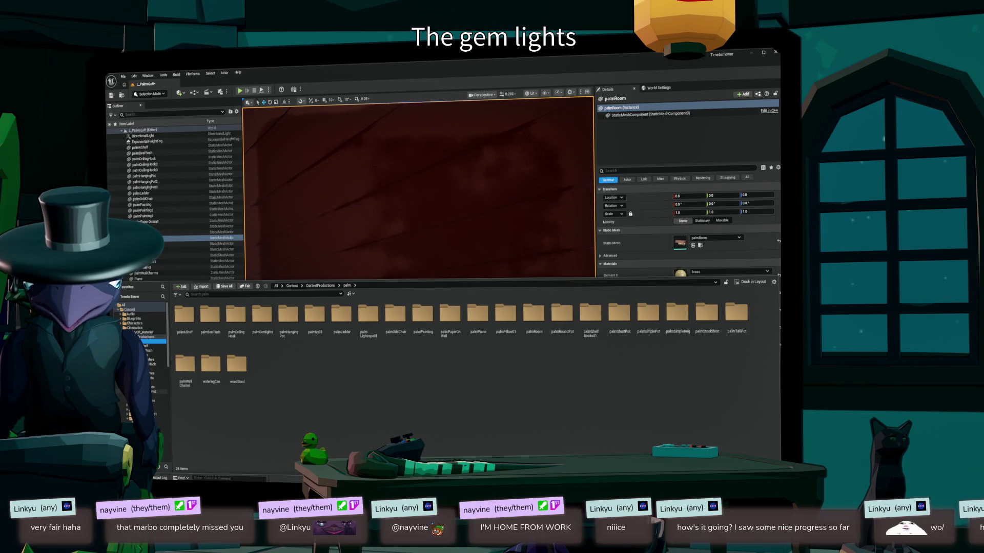
click(153, 387)
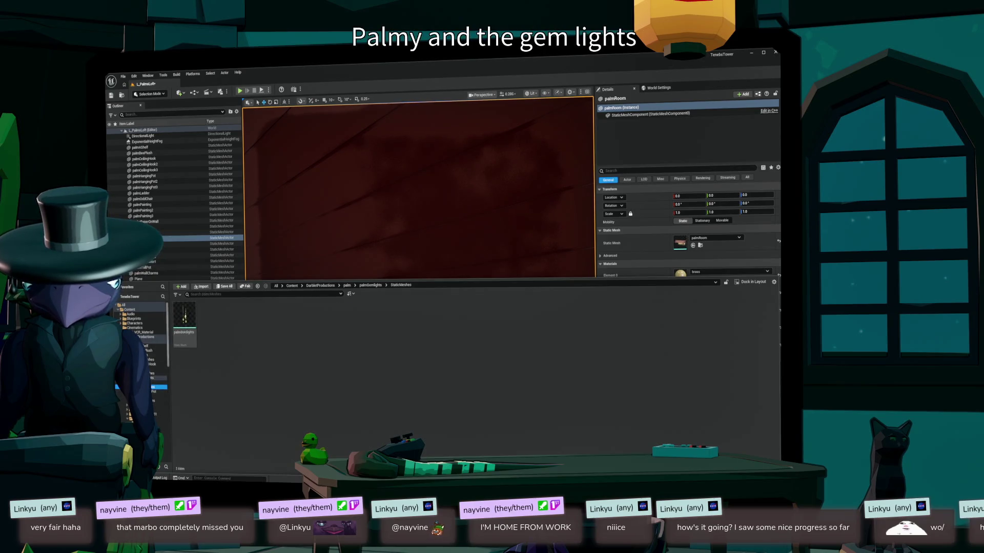
mouse_move(211, 327)
mouse_down()
mouse_move(429, 360)
mouse_move(429, 333)
mouse_up()
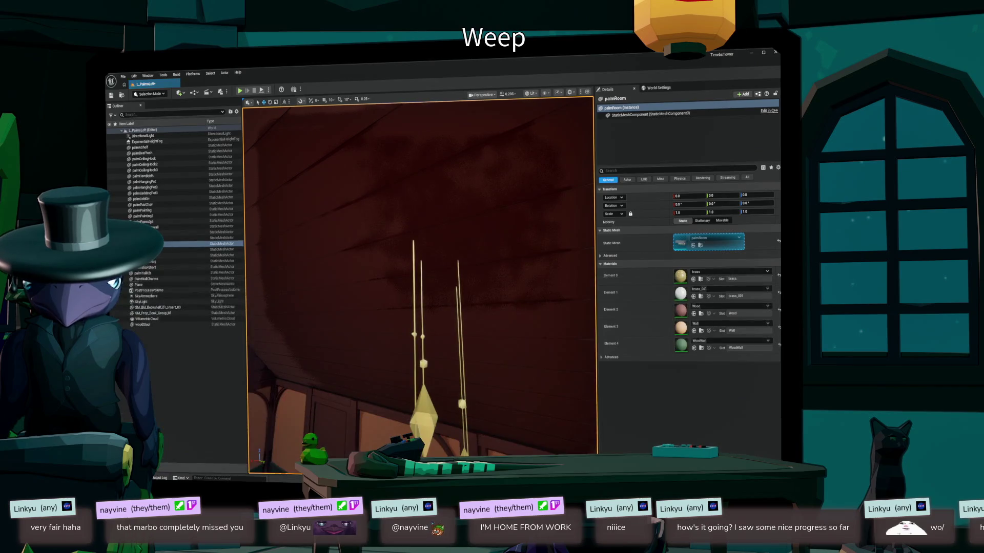
- Frame the gem lights against the loft interior and shift them sideways along Y
key(f)
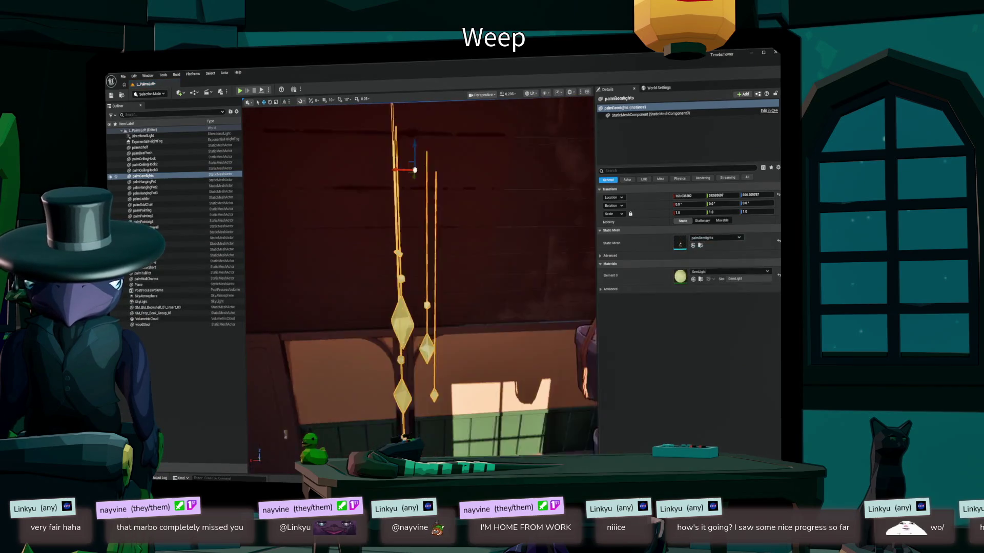
mouse_move(421, 287)
mouse_down()
mouse_move(420, 254)
mouse_move(369, 287)
mouse_move(379, 259)
mouse_up()
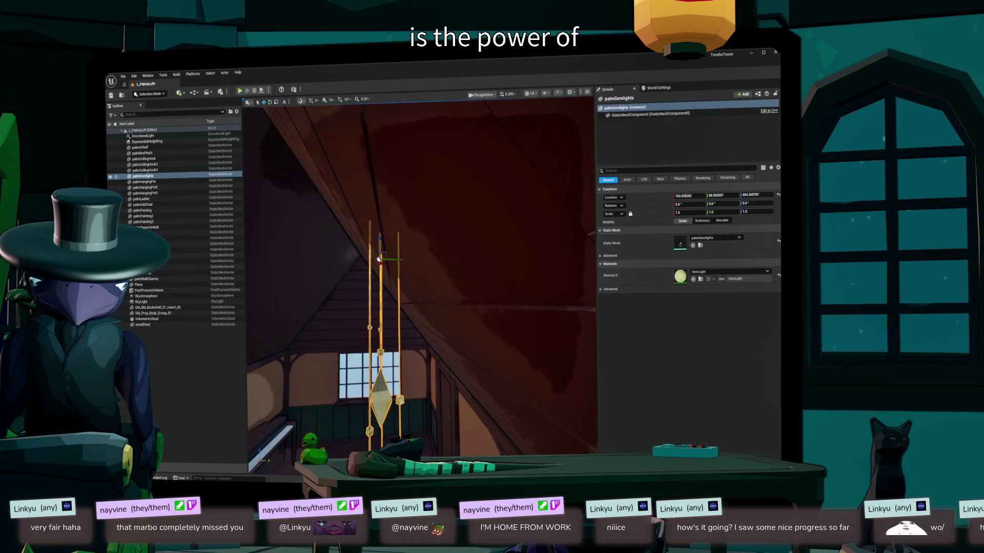
drag(379, 259, 349, 274)
key(f)
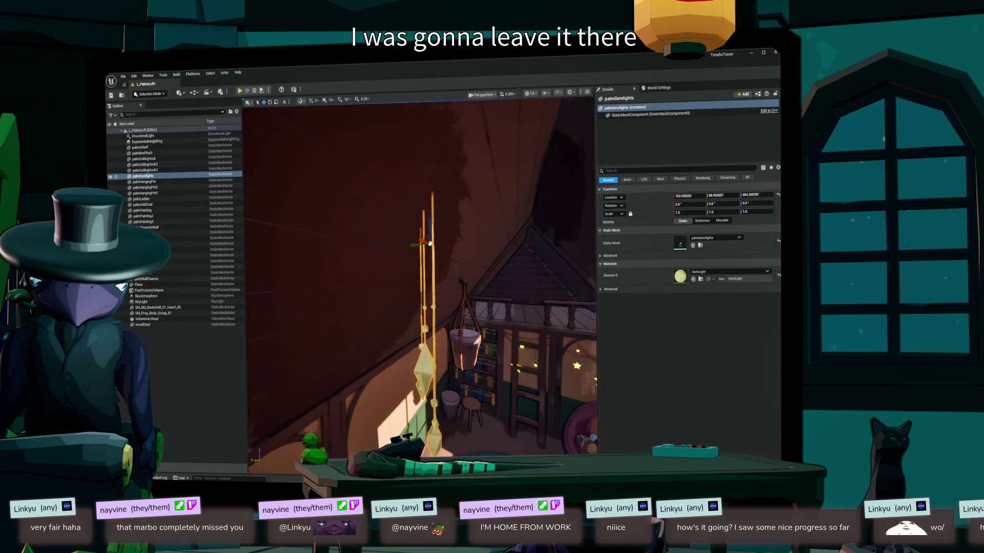
mouse_move(413, 246)
mouse_down()
mouse_move(396, 247)
mouse_move(443, 264)
mouse_up()
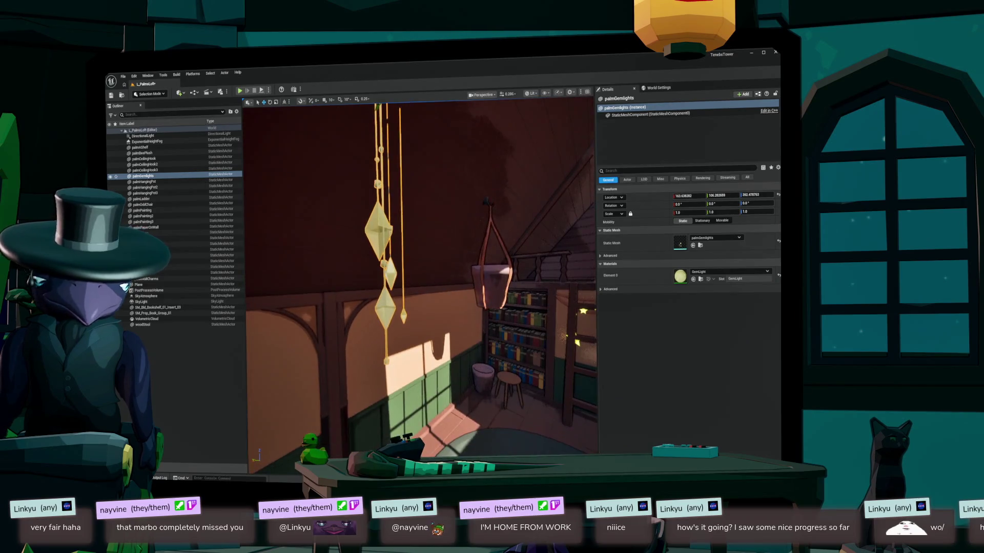
double_click(680, 276)
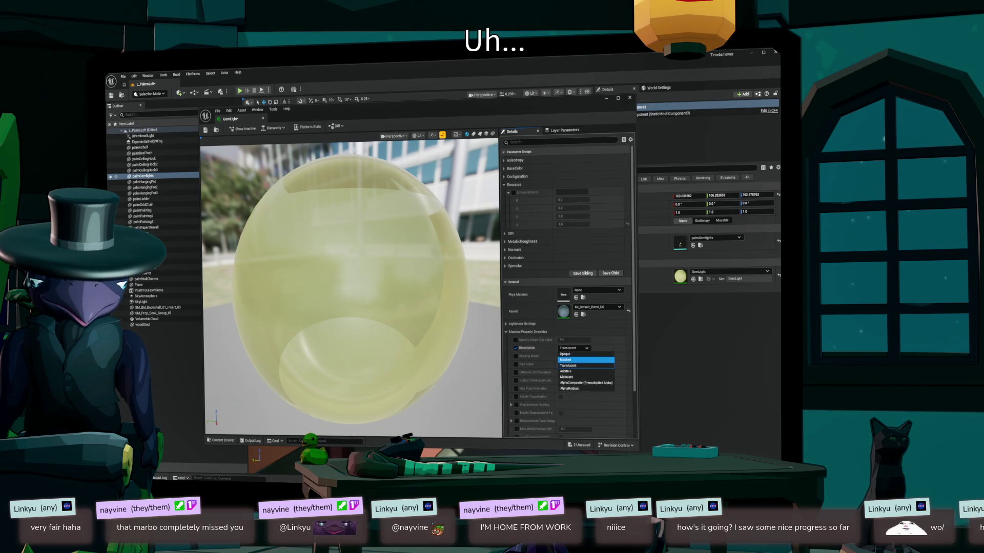
- Set the GemLight material's Blend Mode to Opaque and its EmissiveFactor to bright yellow
click(566, 354)
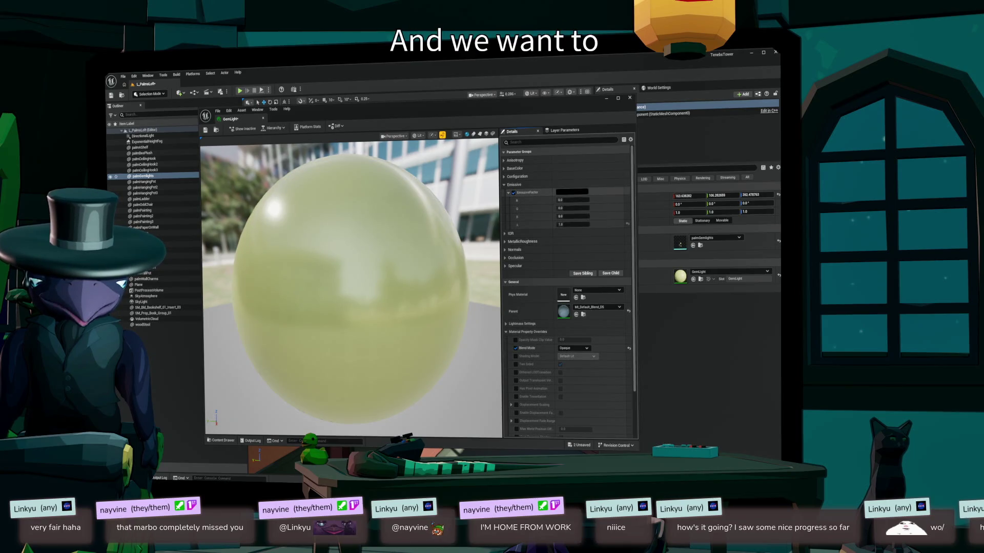
click(571, 192)
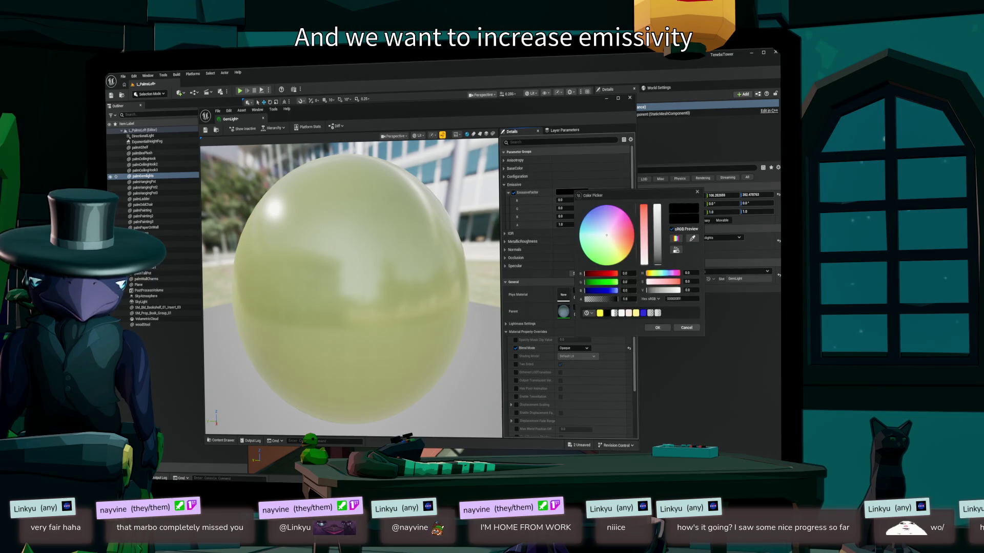
click(600, 313)
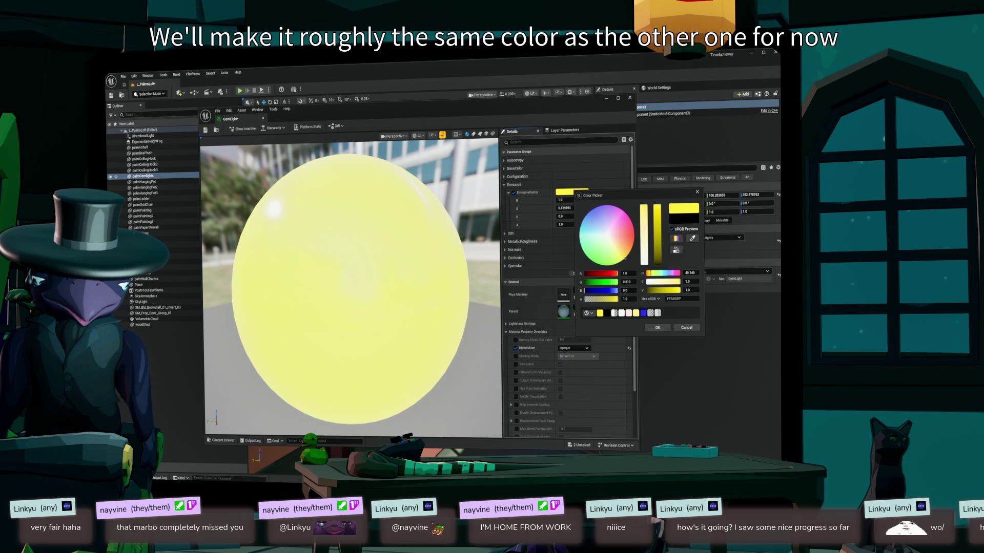
click(658, 327)
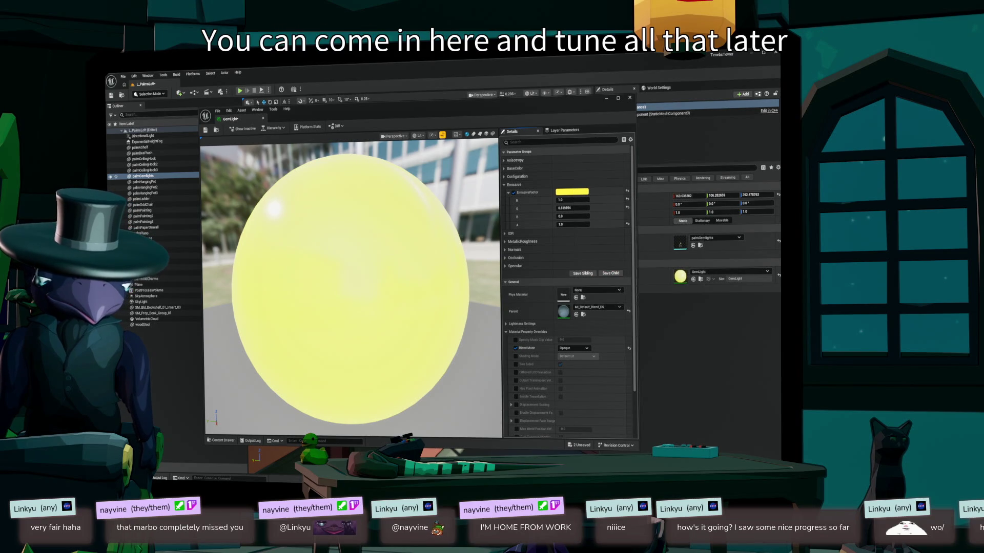
- Save the GemLight material, close its editor, and save the level
click(205, 129)
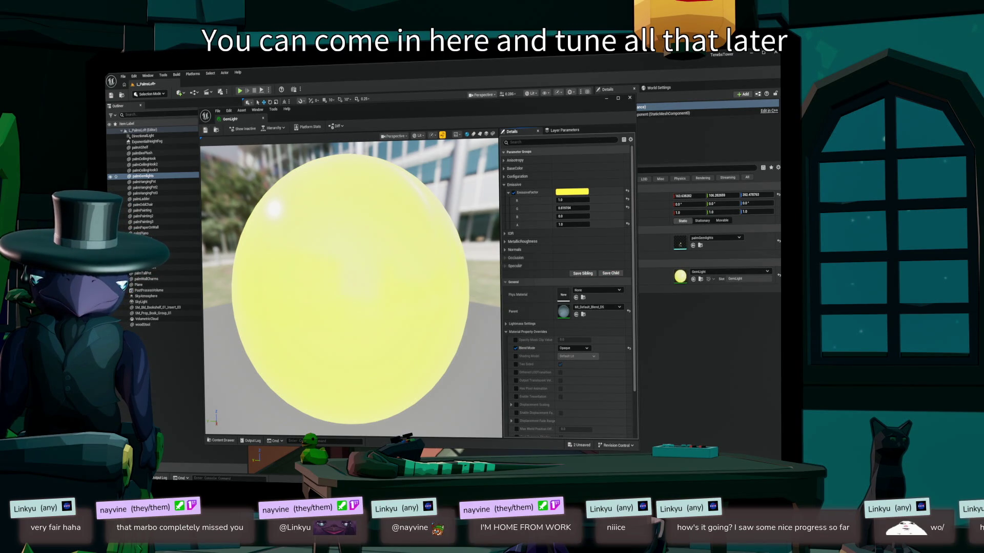
click(630, 97)
drag(421, 287, 467, 251)
key(ctrl+s)
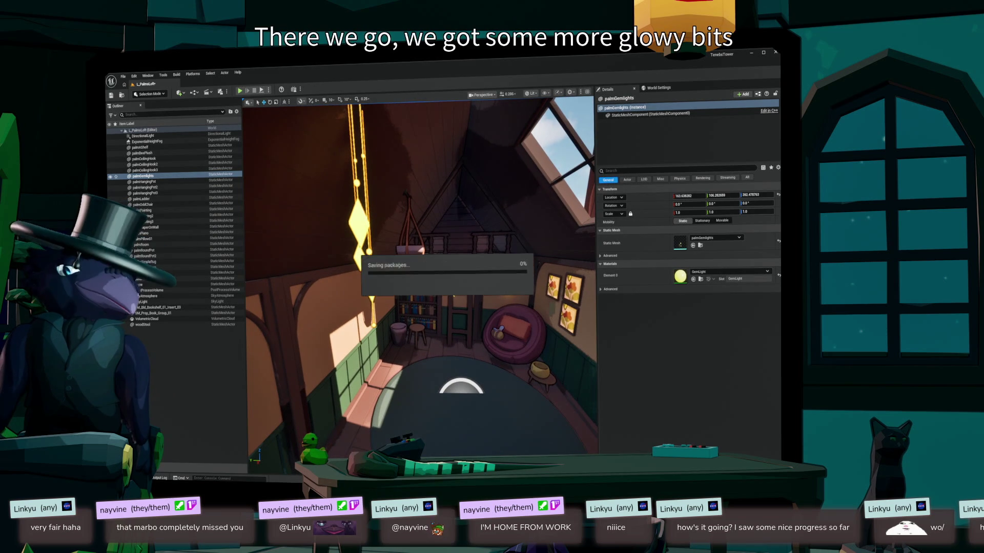
- Tour the loft's skylight, reading nook and shelf against the reference, then summon the app launcher
mouse_move(420, 287)
mouse_down()
mouse_move(441, 241)
mouse_move(428, 272)
mouse_move(445, 262)
mouse_move(384, 277)
mouse_up()
key(f)
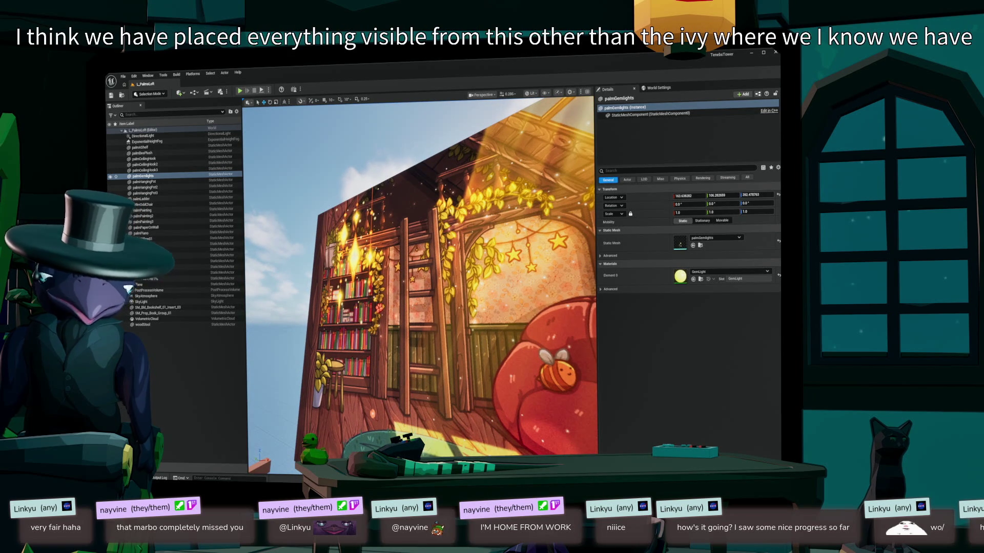
drag(421, 276, 369, 272)
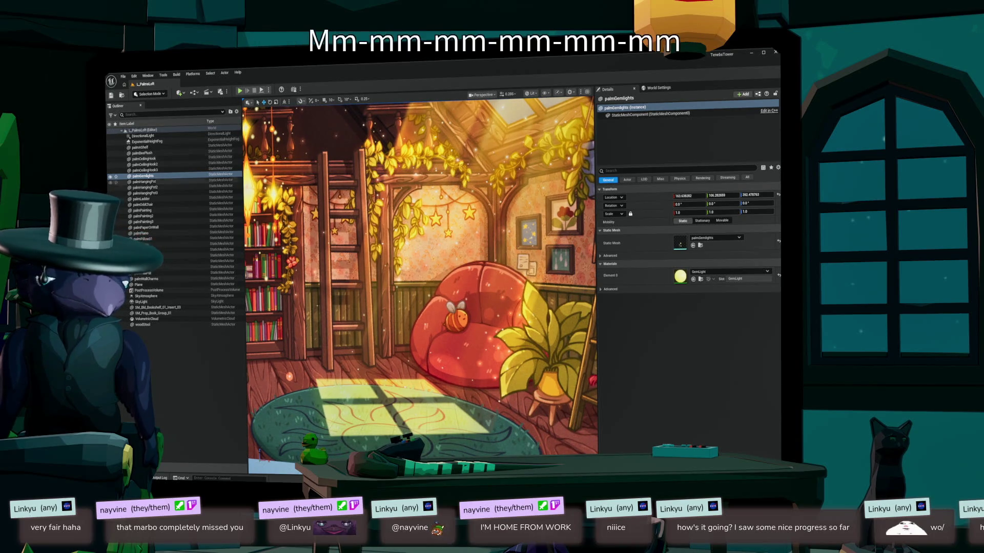
mouse_move(420, 277)
mouse_down()
mouse_move(512, 276)
mouse_move(484, 266)
mouse_move(451, 280)
mouse_move(488, 241)
mouse_up()
mouse_move(492, 277)
mouse_down()
mouse_move(461, 315)
mouse_move(495, 210)
mouse_move(525, 195)
mouse_move(530, 241)
mouse_move(523, 198)
mouse_move(518, 240)
mouse_move(477, 224)
mouse_up()
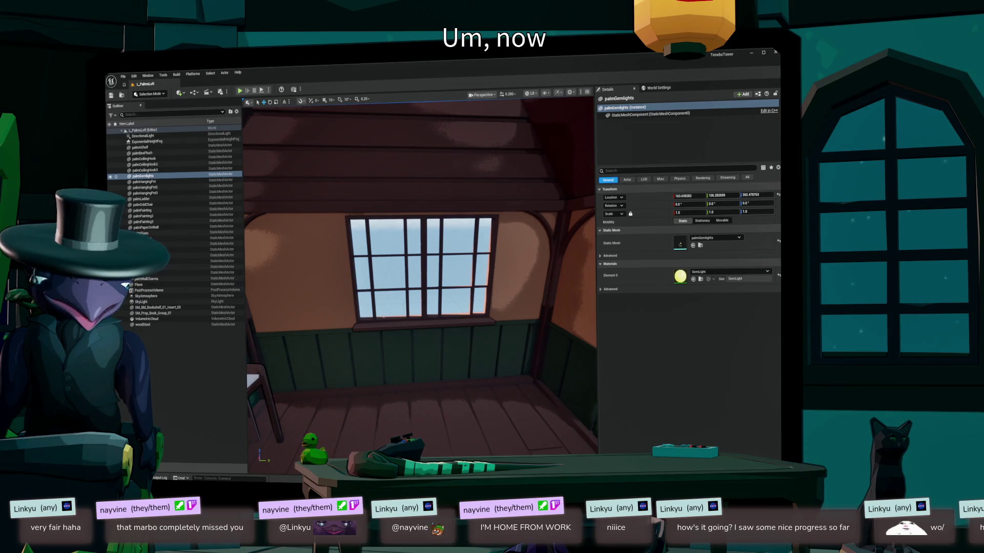
key(alt+space)
text(blend)
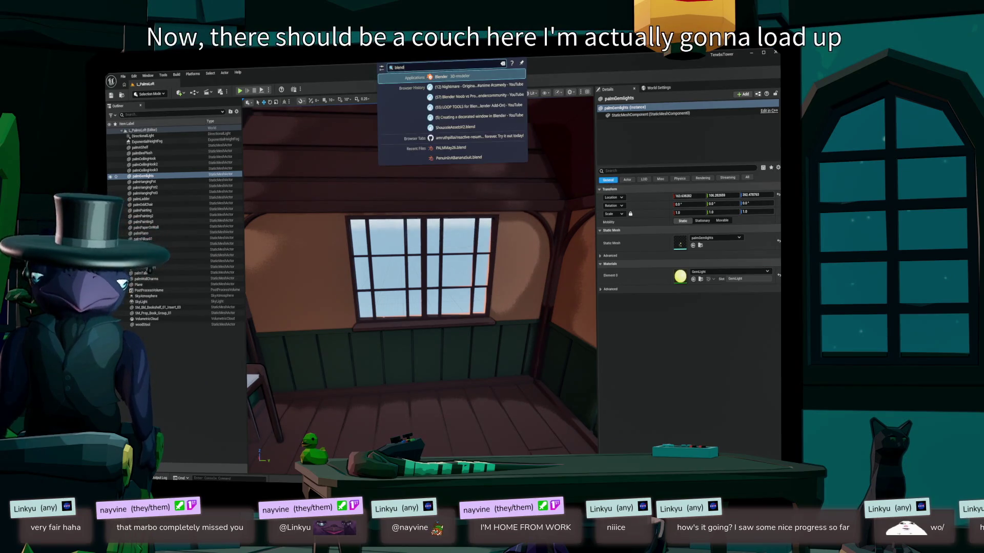
- Launch Blender, open PALMMay26.blend to check the room layout, then switch back to Unreal
key(Return)
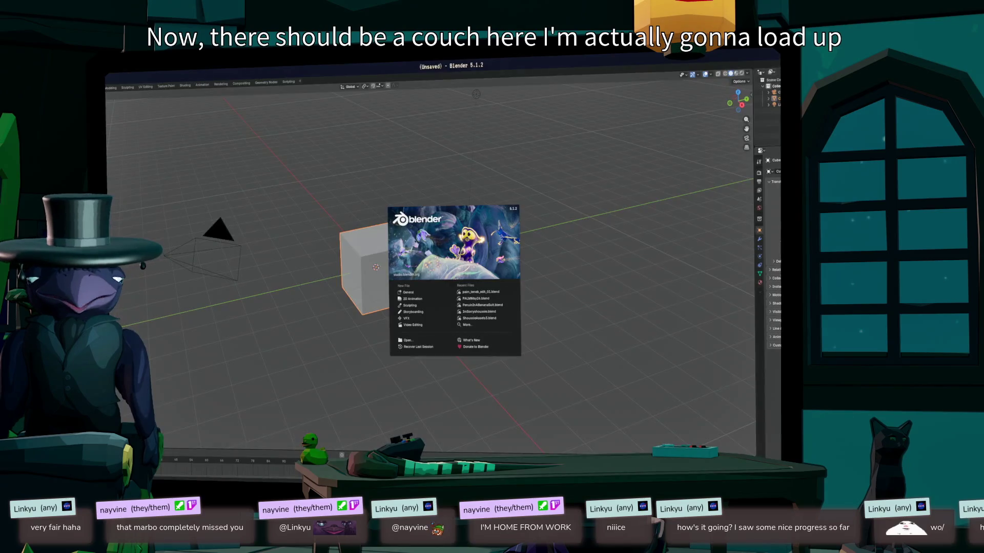
click(408, 340)
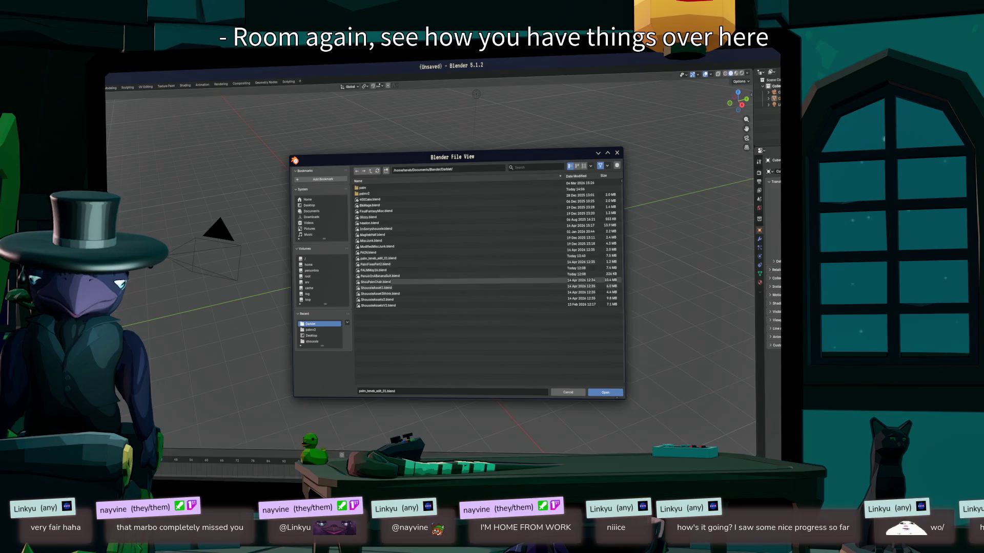
double_click(373, 270)
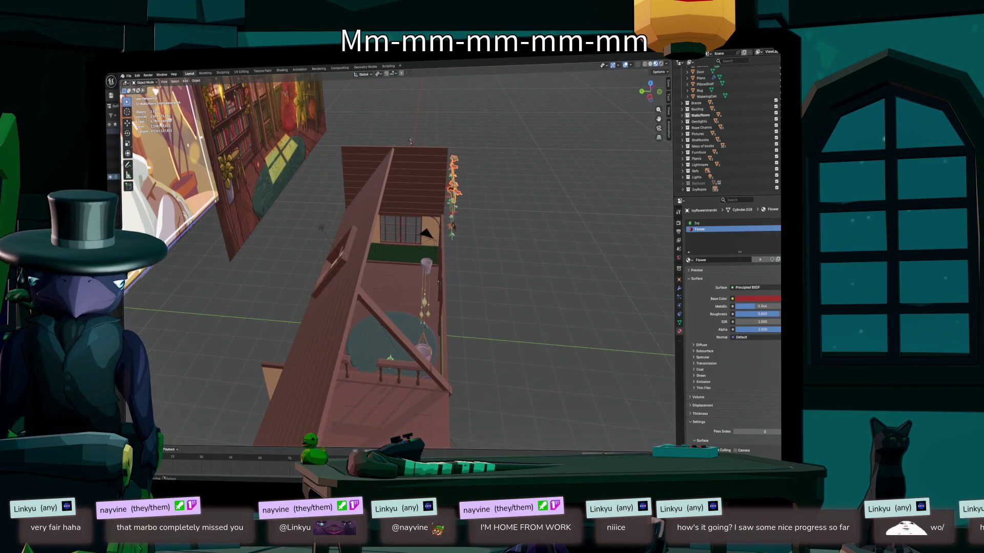
drag(410, 141, 406, 218)
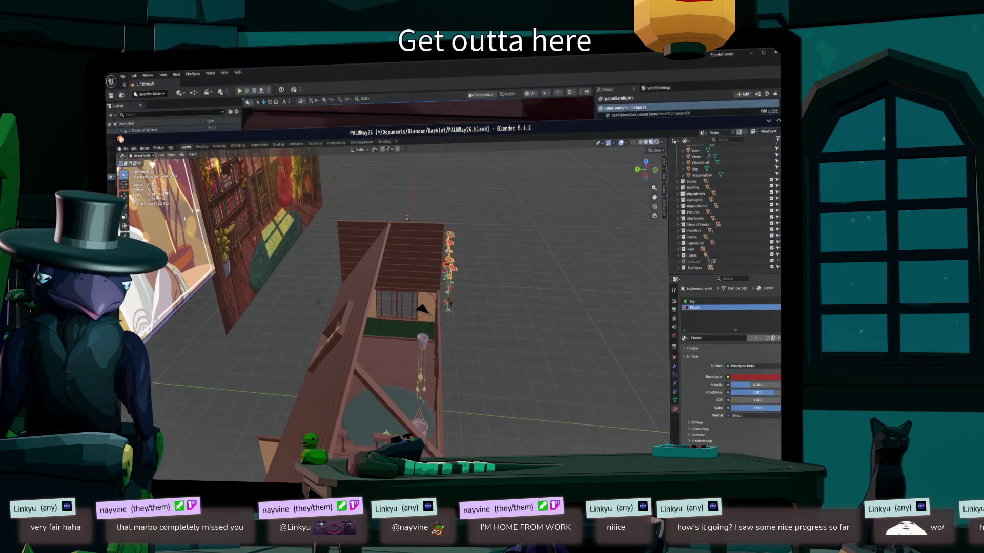
key(alt+Tab)
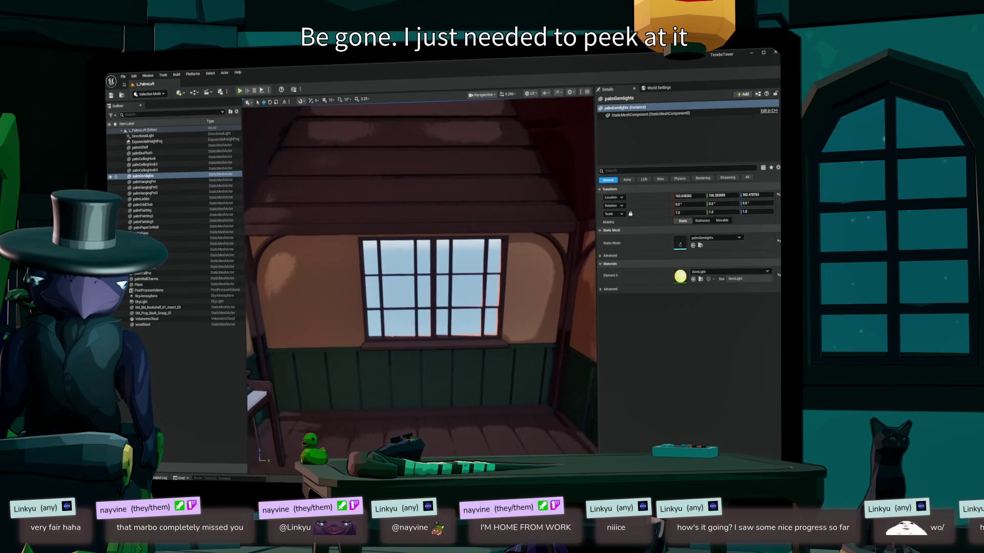
- Search the top-level Content folder for 'type:static couch' meshes
key(ctrl+space)
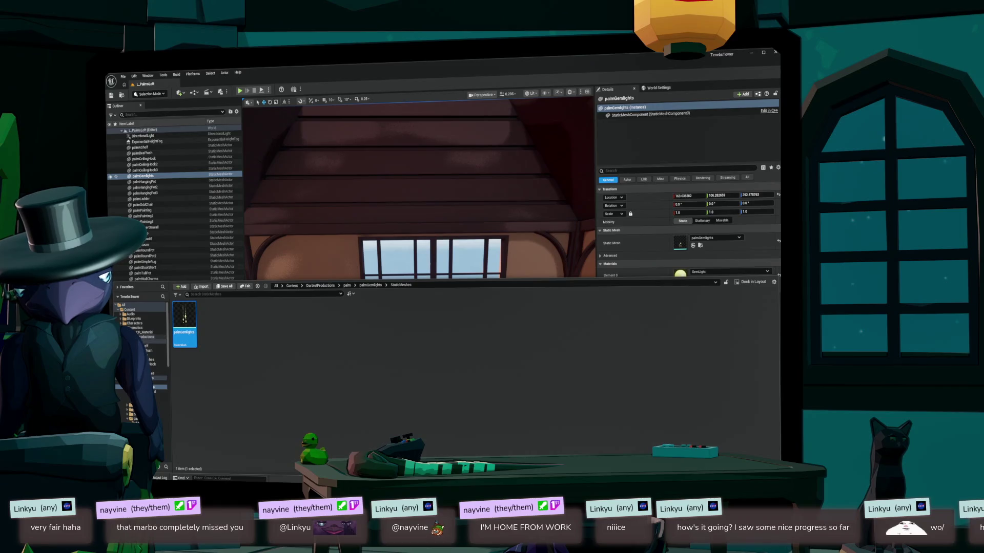
click(129, 309)
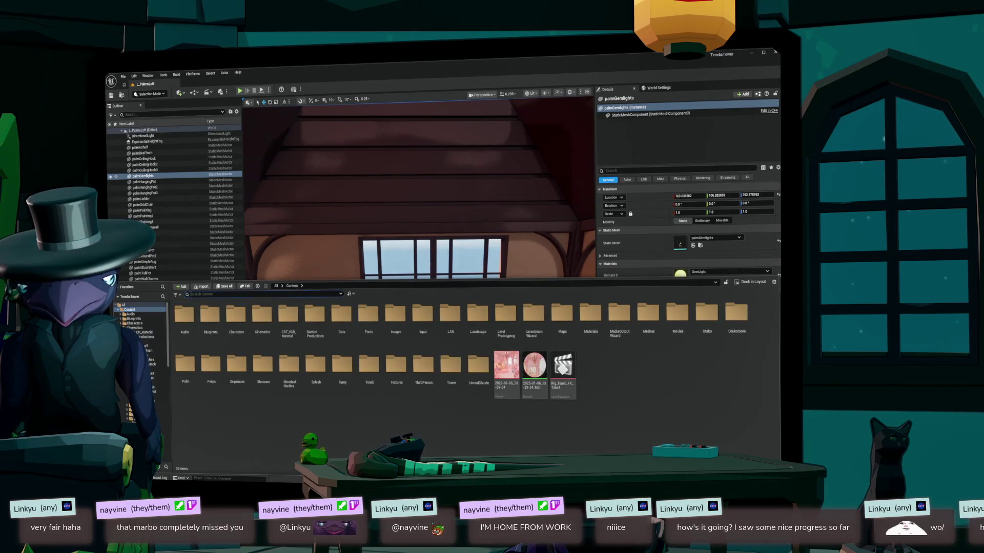
text(type:s)
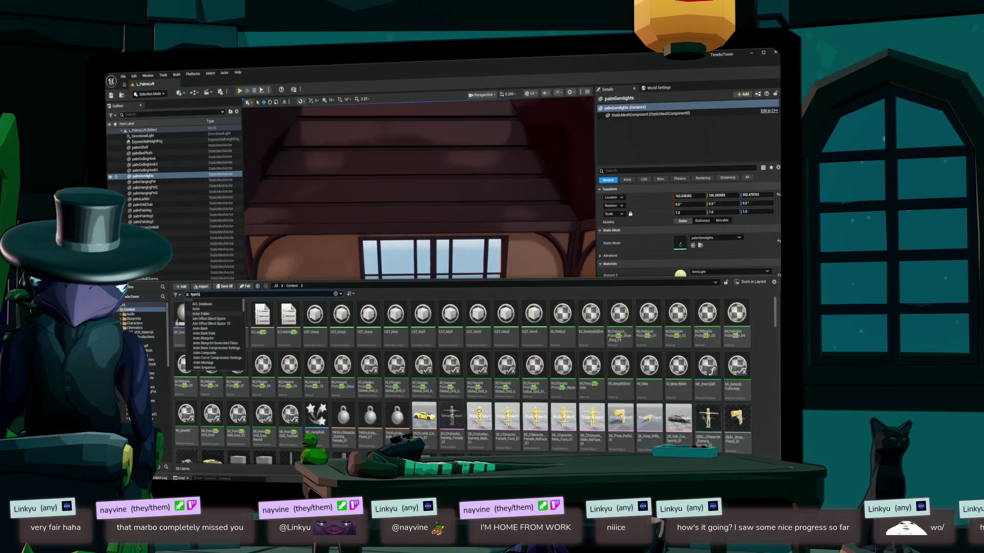
text(tatic couch)
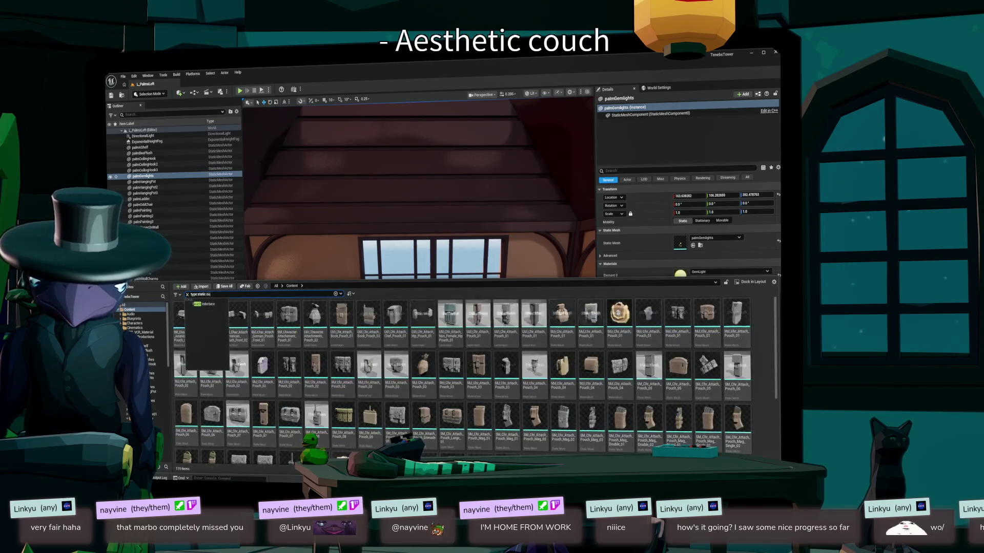
key(Return)
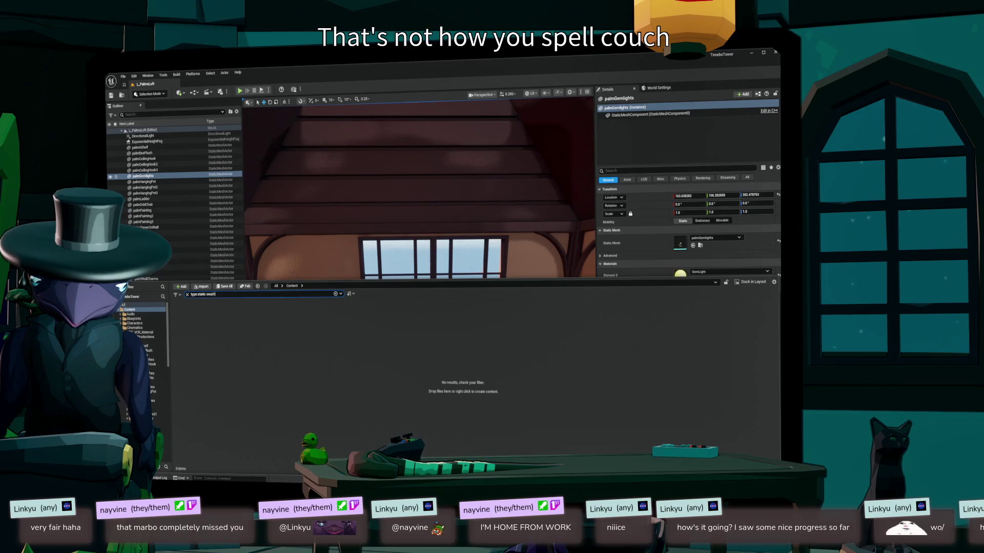
key(BackSpace)
key(BackSpace)
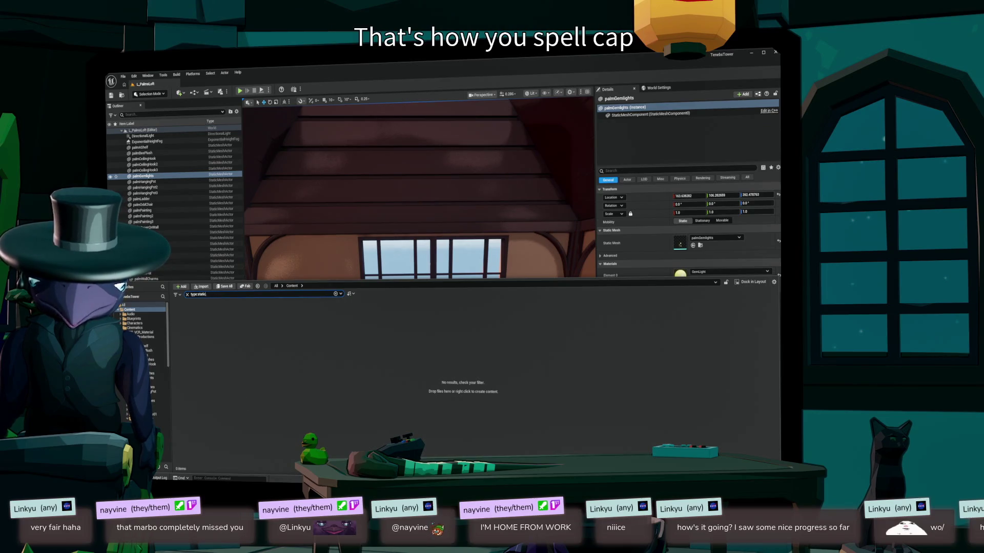
text( couch)
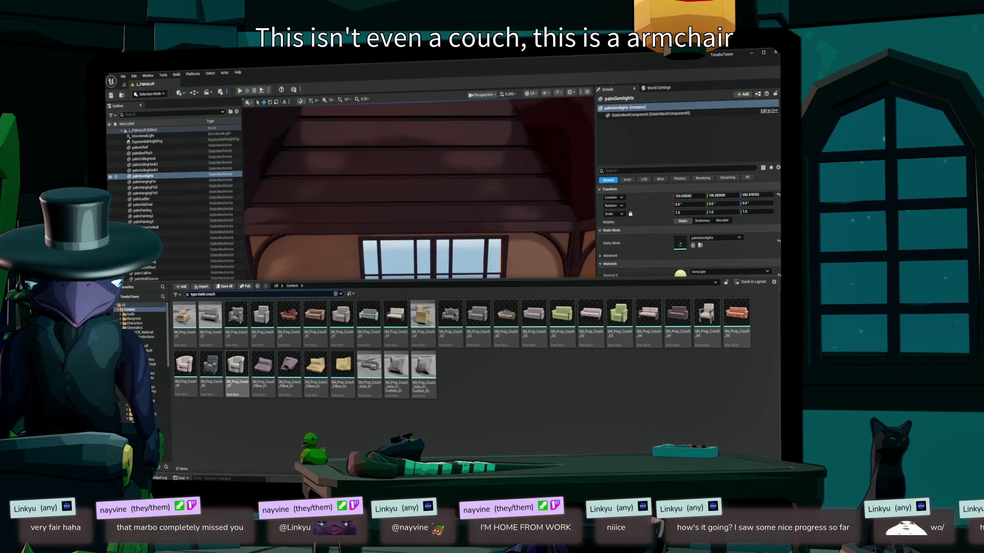
- Drop a trial couch into the loft, delete it, and place another couch from the results
mouse_move(423, 314)
mouse_down()
mouse_move(427, 254)
mouse_move(439, 452)
mouse_up()
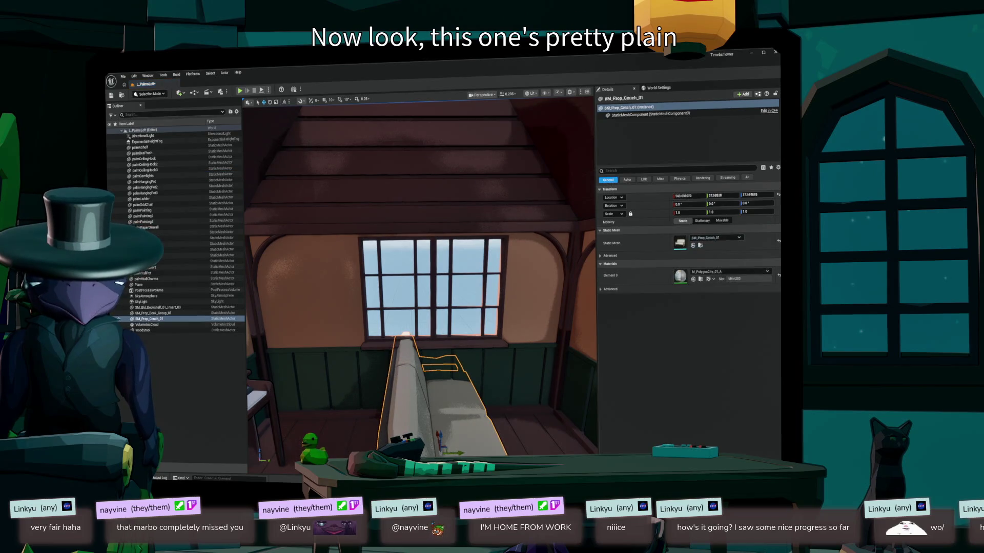
key(Delete)
key(ctrl+space)
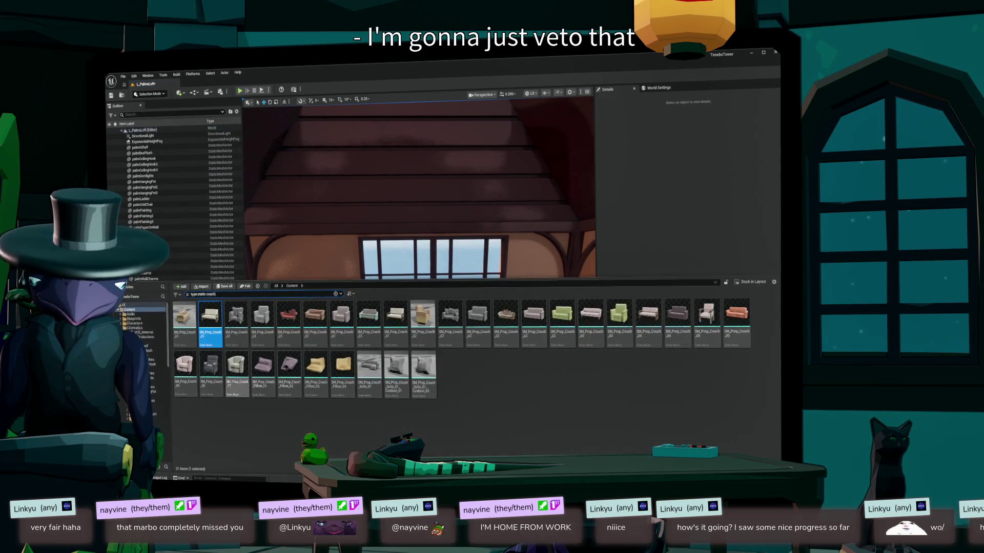
mouse_move(210, 318)
mouse_down()
mouse_move(431, 256)
mouse_move(433, 415)
mouse_move(451, 420)
mouse_move(457, 450)
mouse_move(433, 455)
mouse_move(394, 433)
mouse_up()
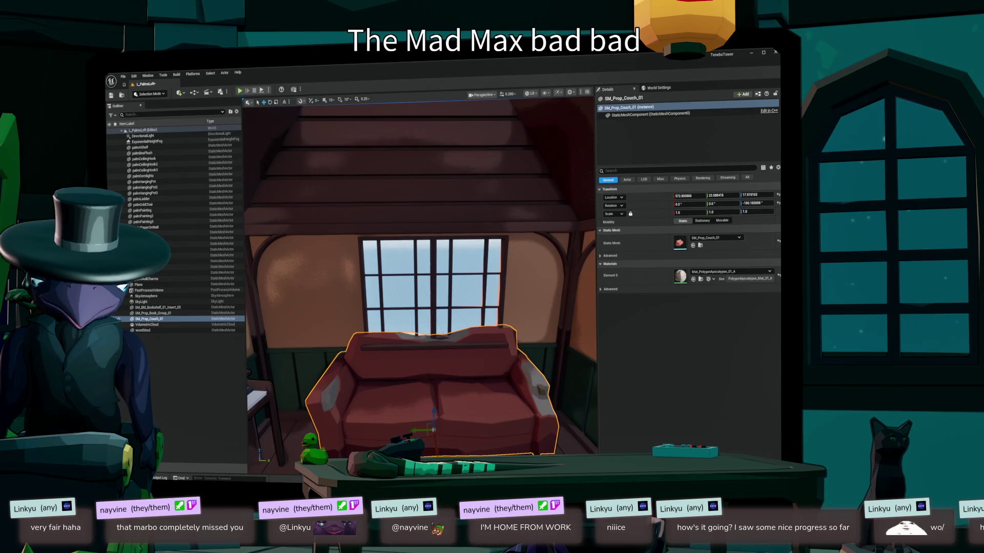
- Swap the red couch for the green SM_Prop_Couch_02, slid left under the loft window
drag(431, 435, 430, 449)
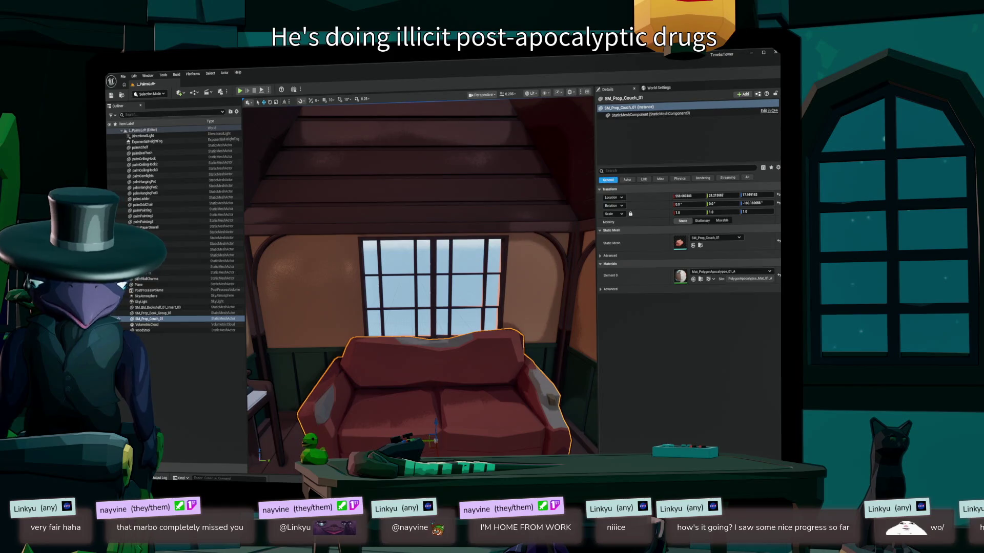
key(Delete)
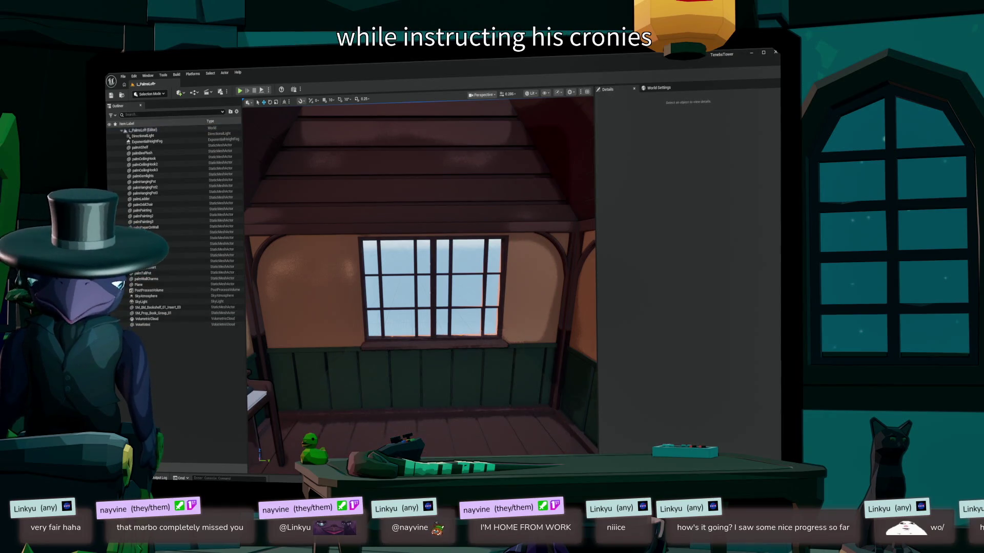
key(ctrl+space)
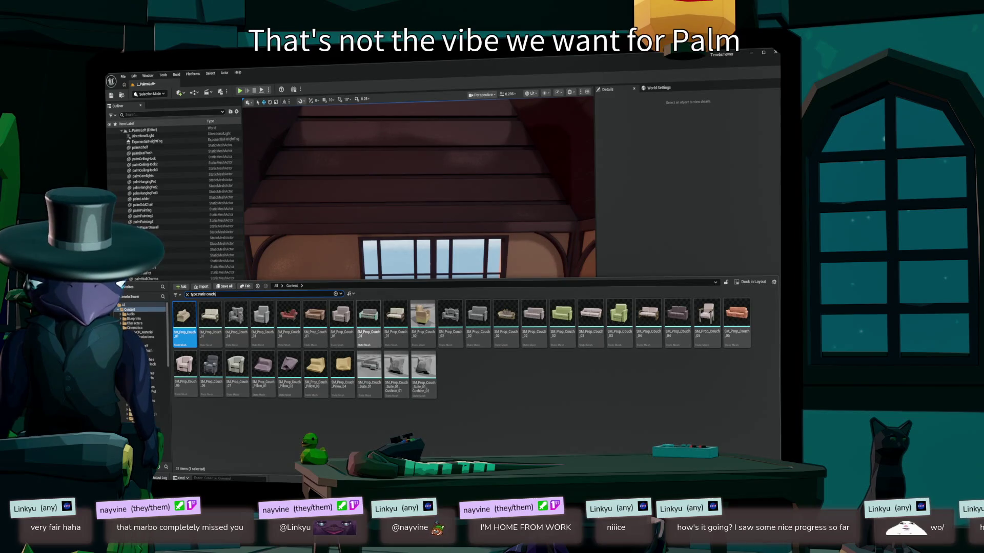
mouse_move(562, 313)
mouse_down()
mouse_move(425, 303)
mouse_move(402, 445)
mouse_move(443, 441)
mouse_move(415, 433)
mouse_move(527, 433)
mouse_up()
key(w)
mouse_move(351, 412)
mouse_down()
mouse_move(321, 418)
mouse_move(362, 417)
mouse_up()
double_click(148, 319)
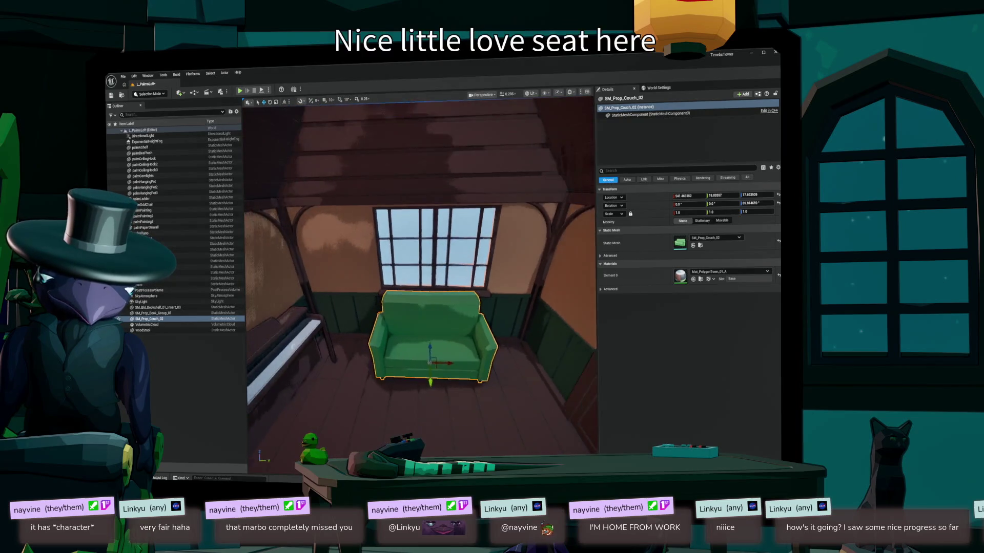
- Alt-drag woodStool into a copy, woodStool2, and set it on the floor in front of the piano
mouse_move(420, 307)
mouse_down()
mouse_move(435, 302)
mouse_move(400, 279)
mouse_up()
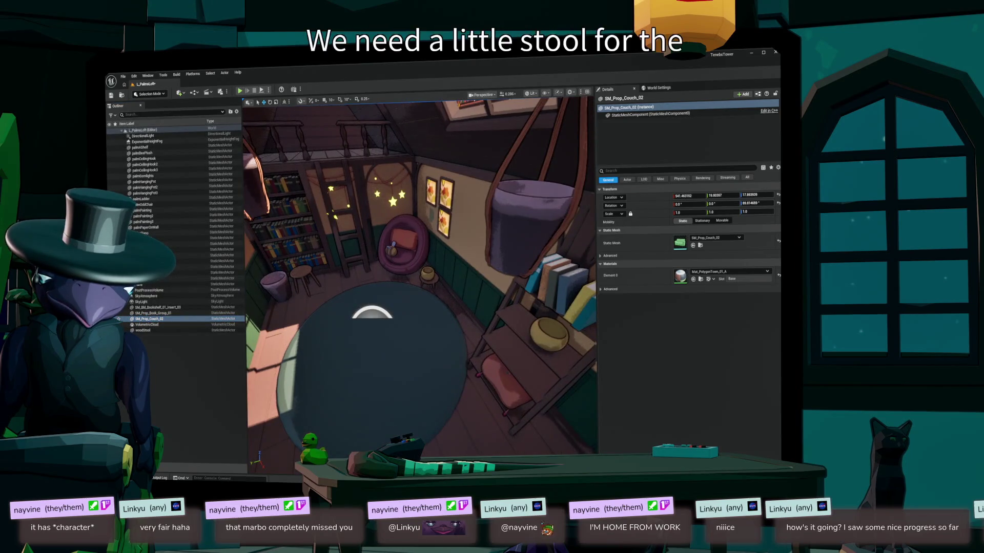
double_click(143, 330)
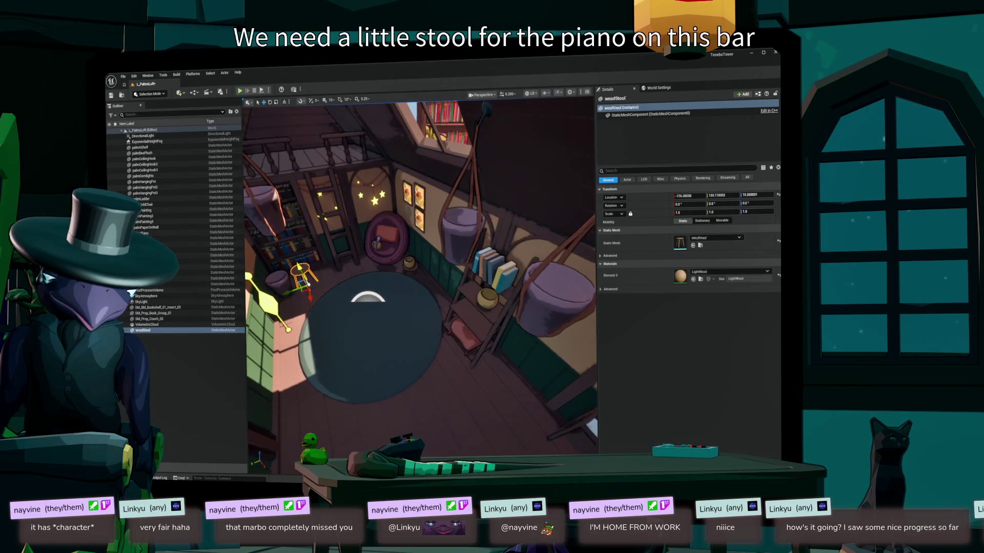
mouse_move(303, 283)
mouse_down()
mouse_move(412, 380)
mouse_move(503, 396)
mouse_up()
key(f)
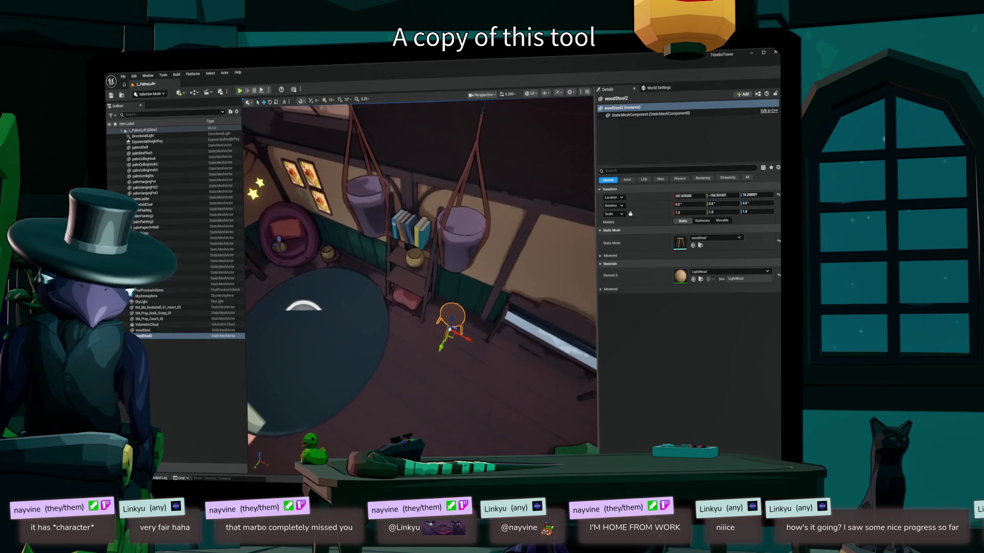
mouse_move(489, 379)
mouse_down()
mouse_move(548, 416)
mouse_move(566, 453)
mouse_up()
key(f)
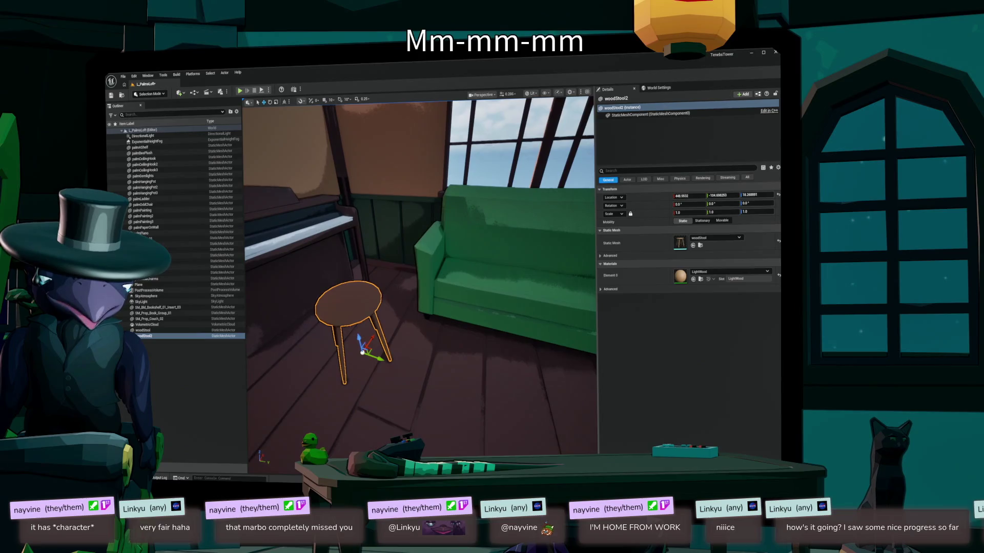
drag(403, 346, 364, 343)
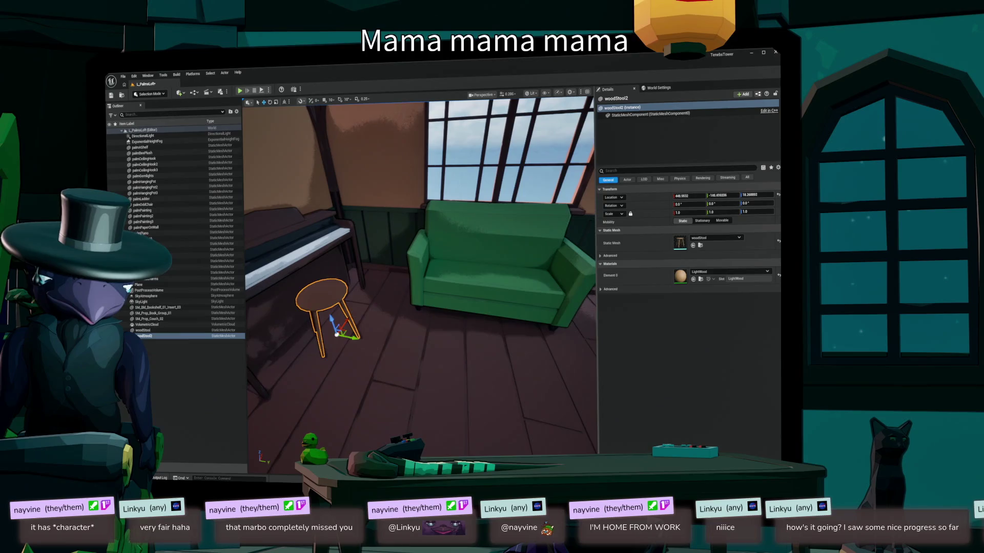
key(ctrl+space)
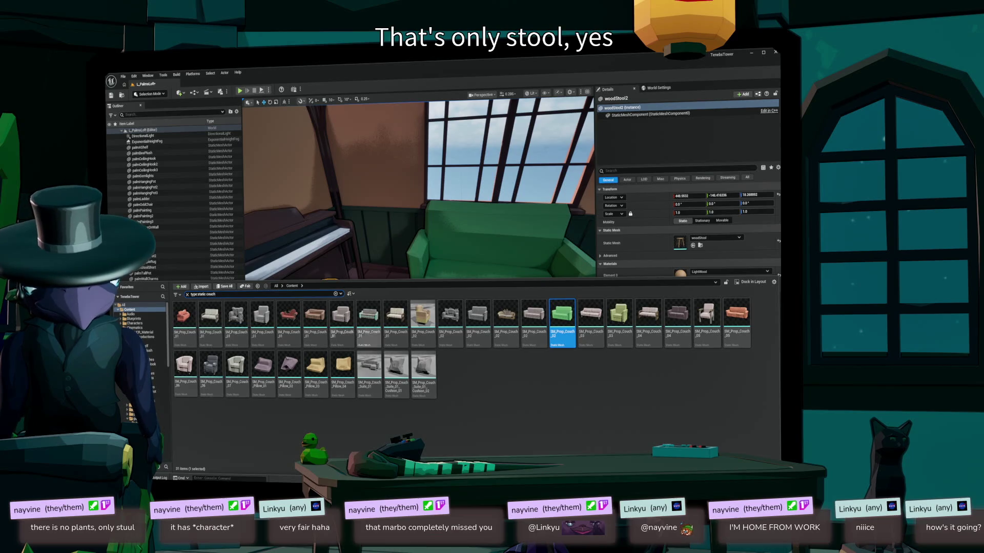
- Change the content search from couch meshes to plant meshes
click(564, 420)
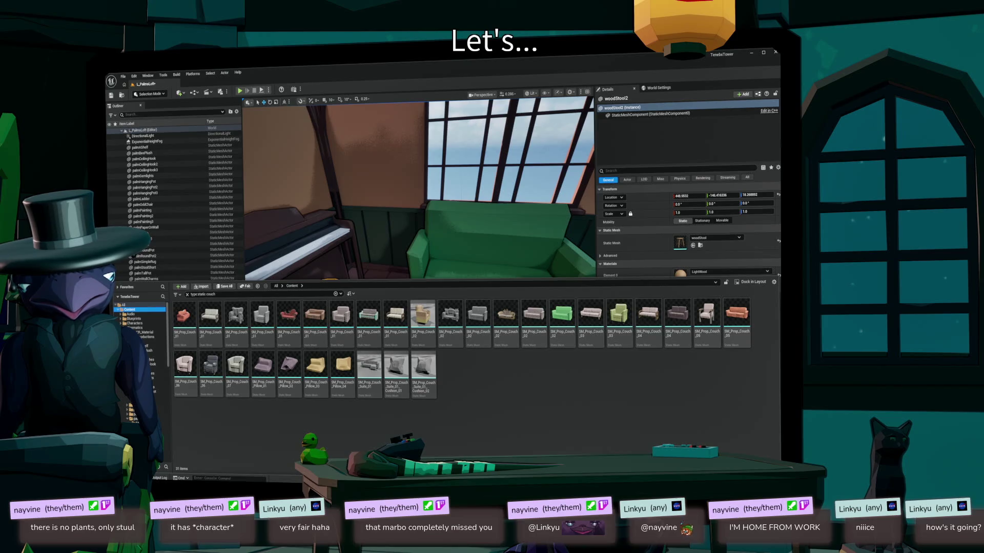
key(BackSpace)
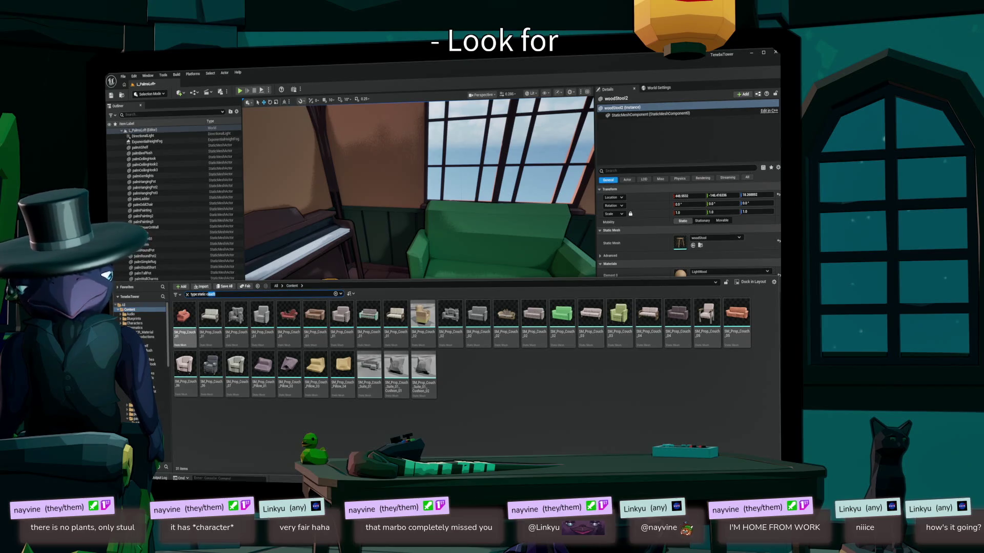
key(BackSpace)
text(plant)
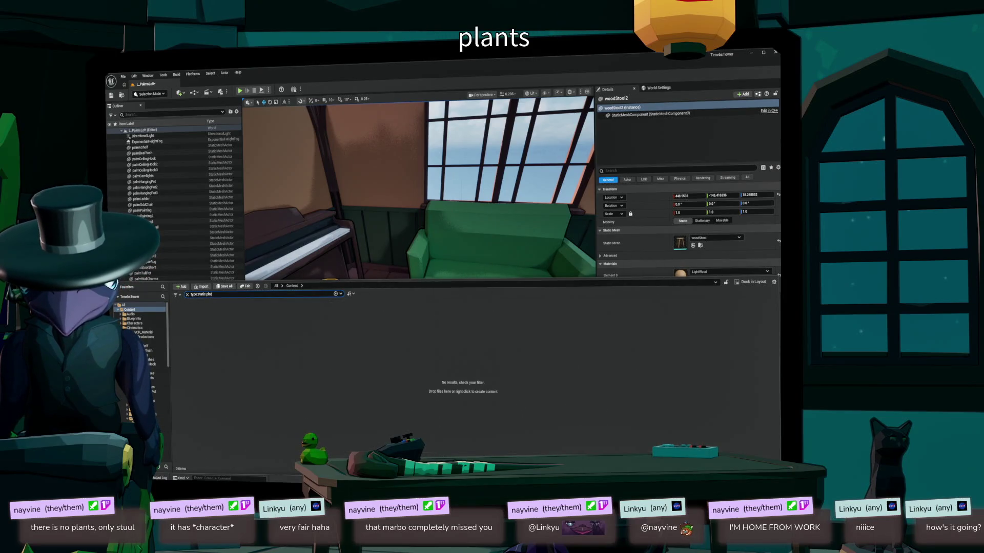
text(a)
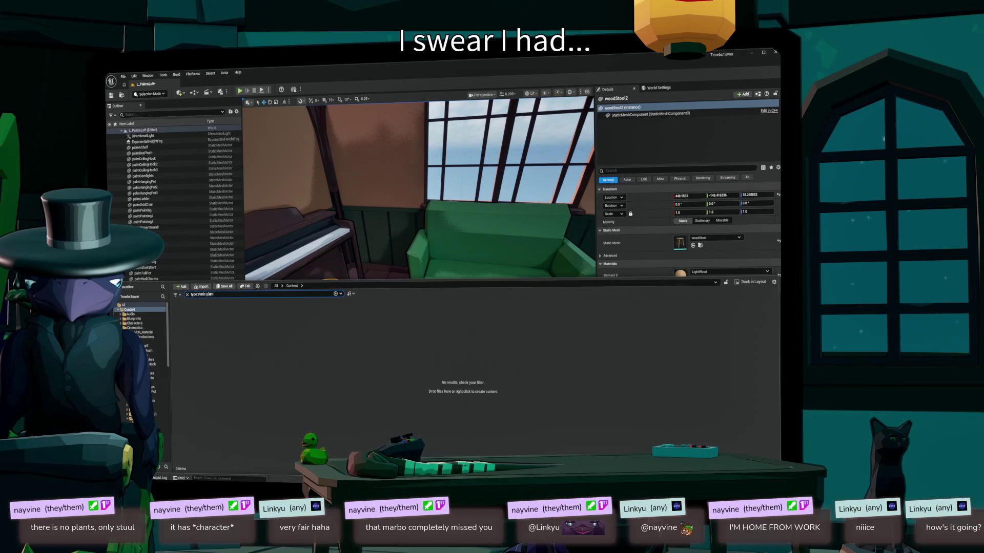
text(a)
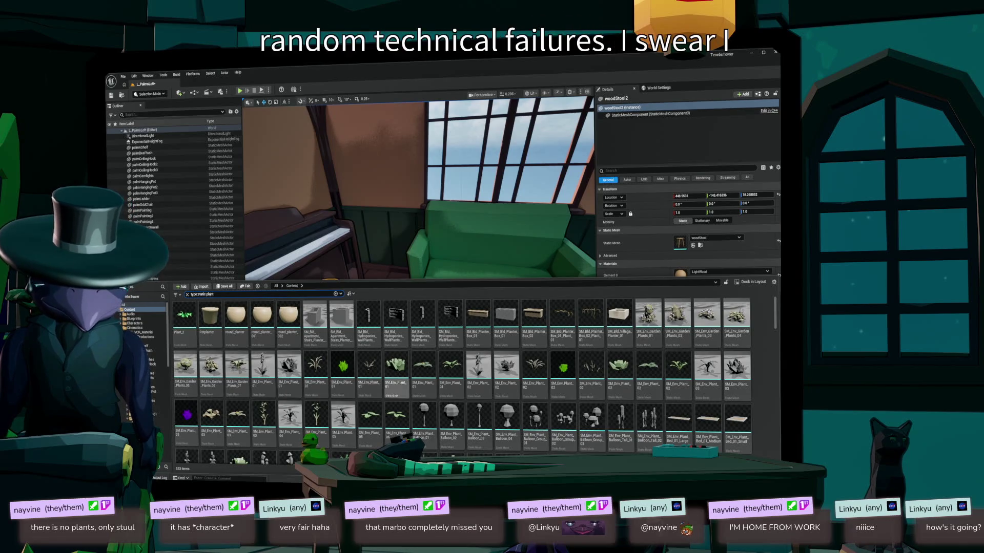
- Scroll down to the SM_Prop_Pot_Plant entries and hang SM_Prop_PotPlant_Hanging_01 beside the loveseat
scroll(589, 390, down, 2)
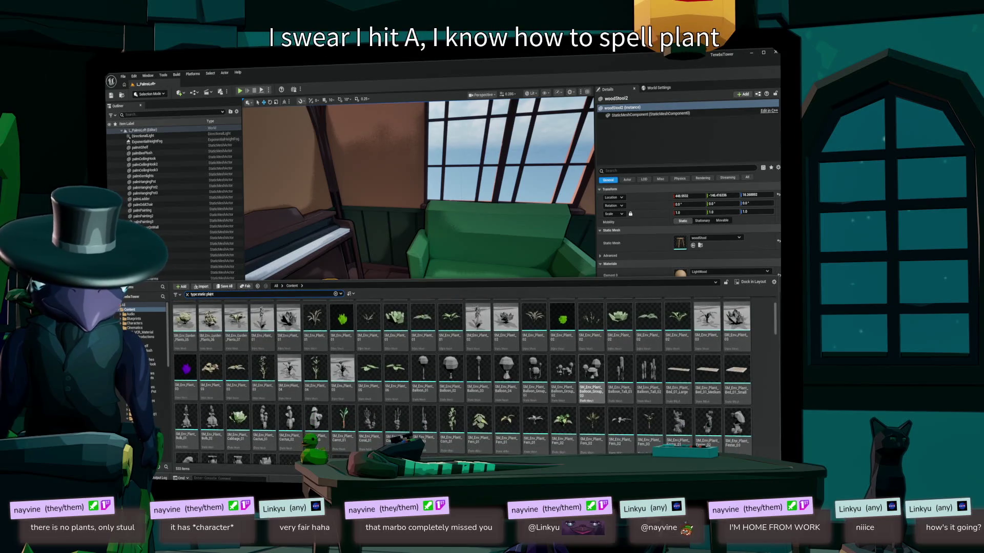
scroll(564, 381, up, 2)
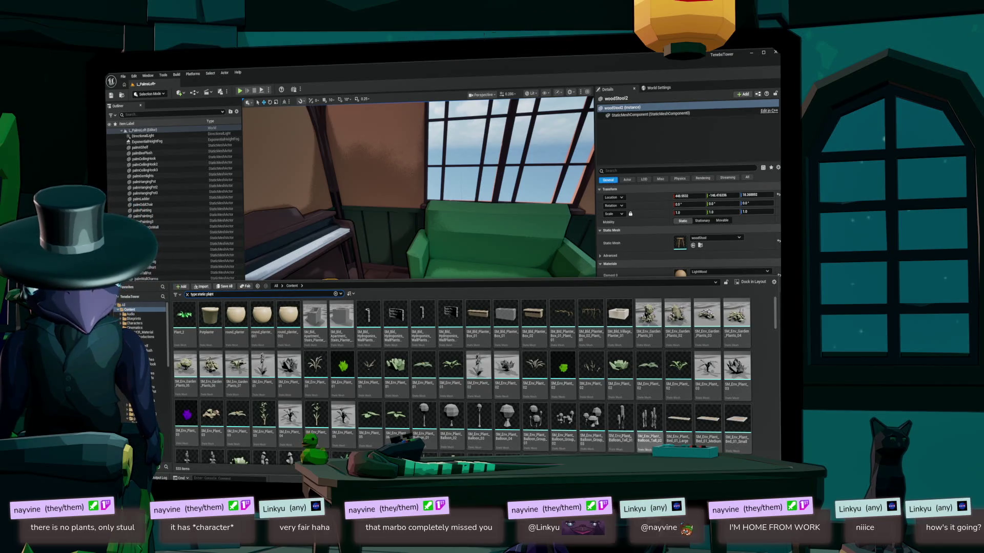
scroll(620, 425, down, 2)
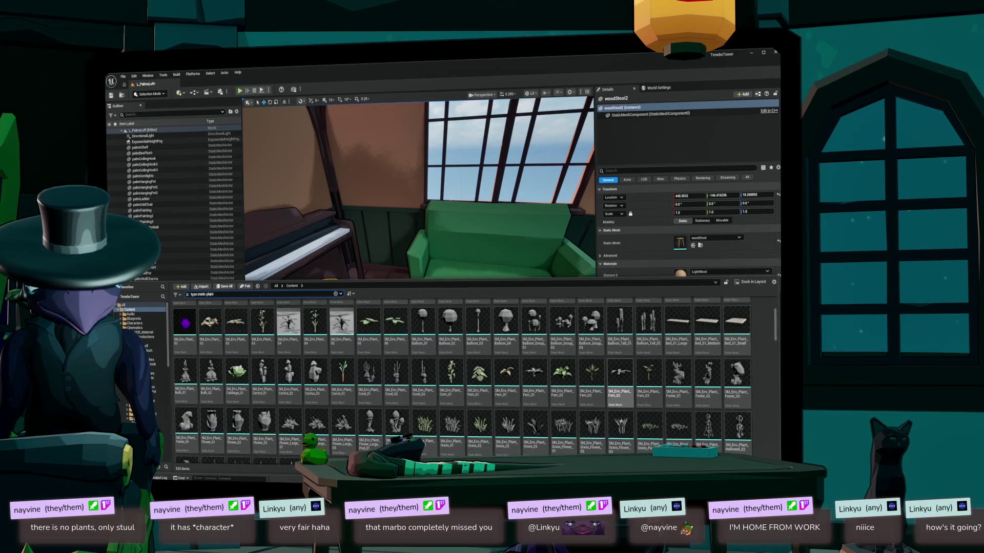
scroll(620, 377, down, 4)
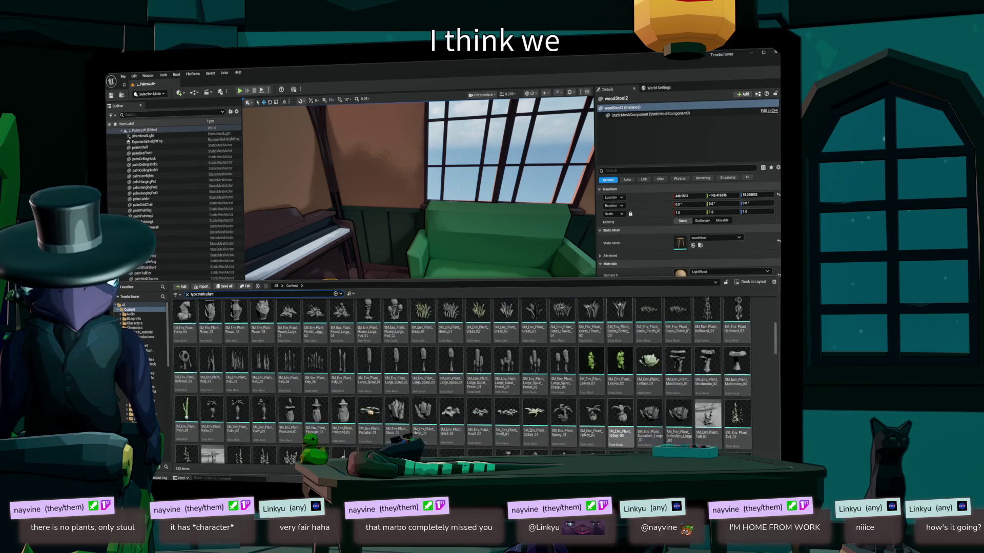
scroll(620, 376, down, 3)
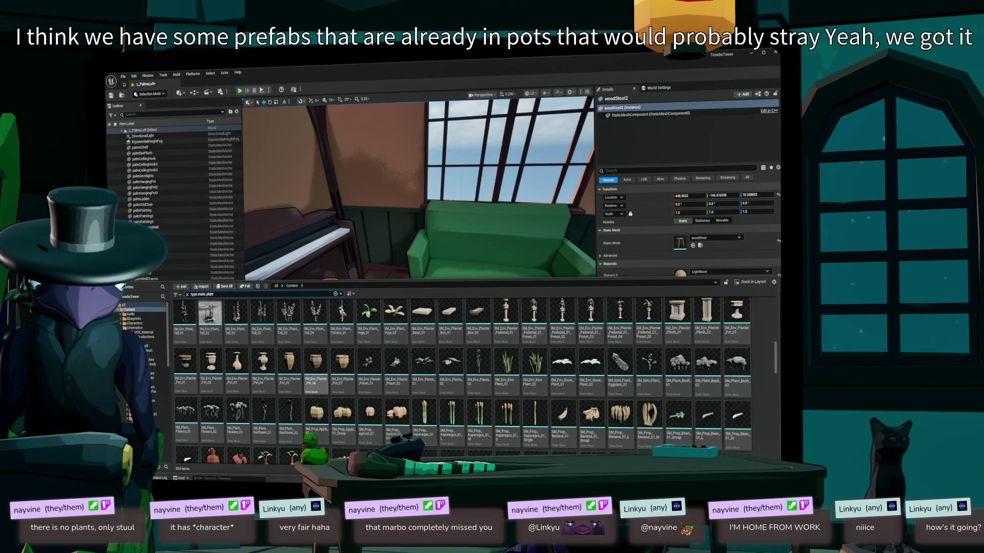
scroll(620, 410, down, 3)
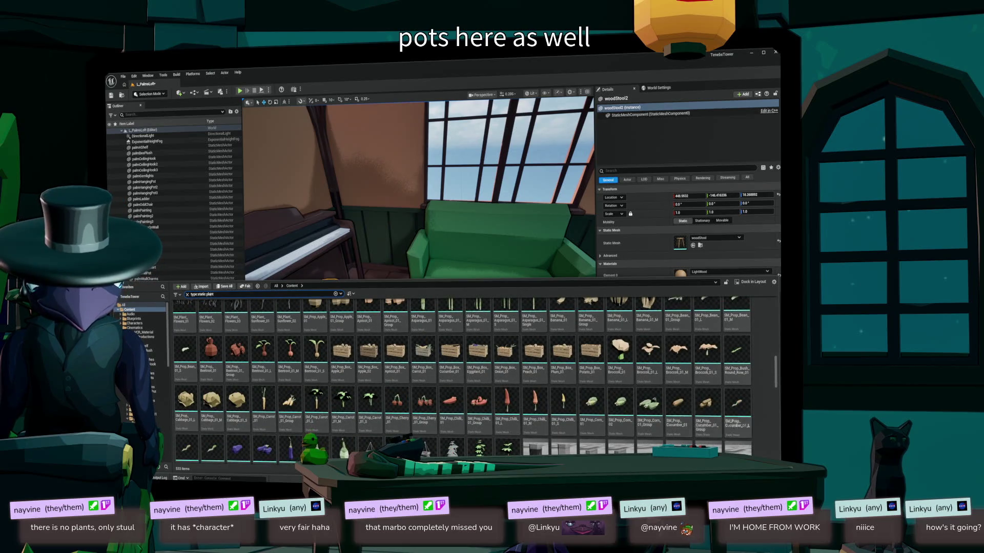
scroll(707, 405, down, 5)
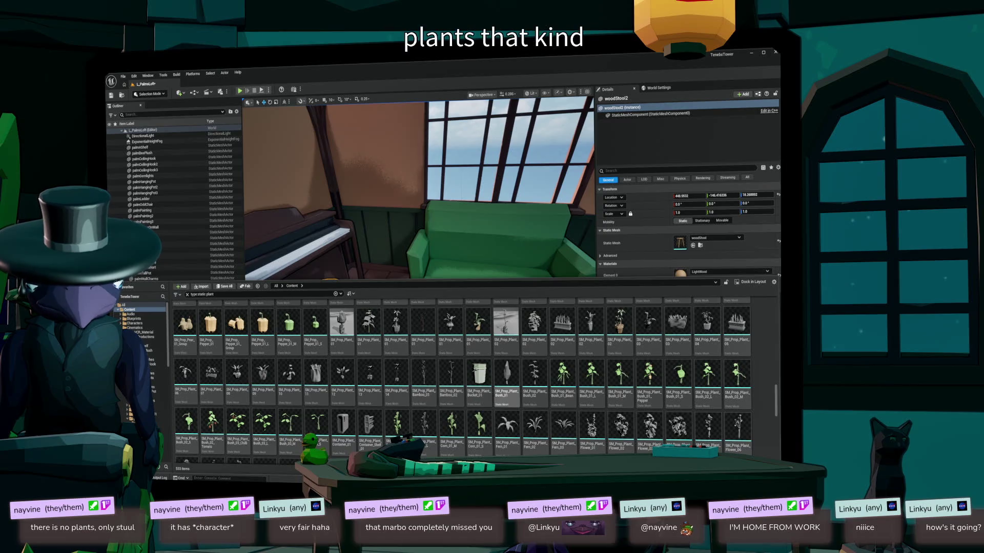
scroll(512, 389, down, 10)
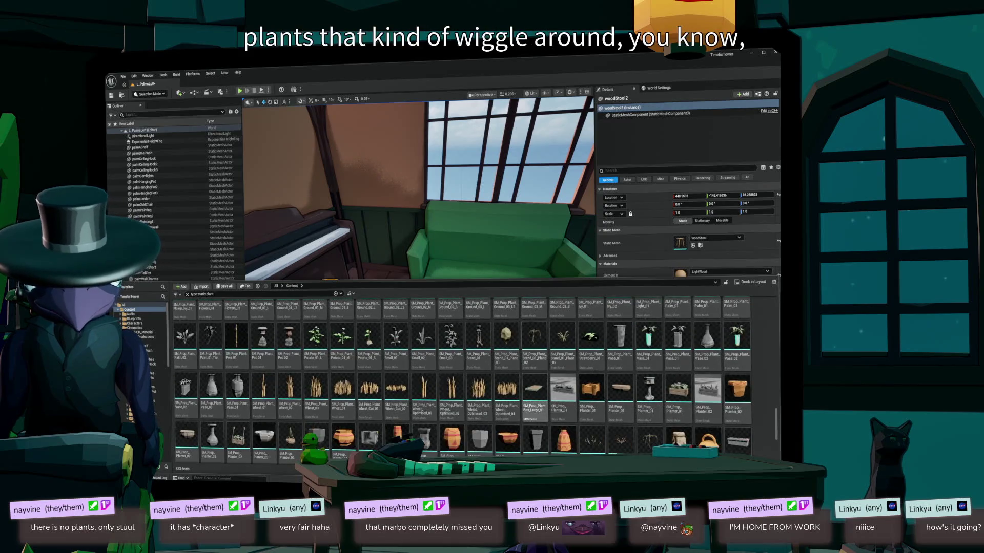
scroll(536, 410, down, 2)
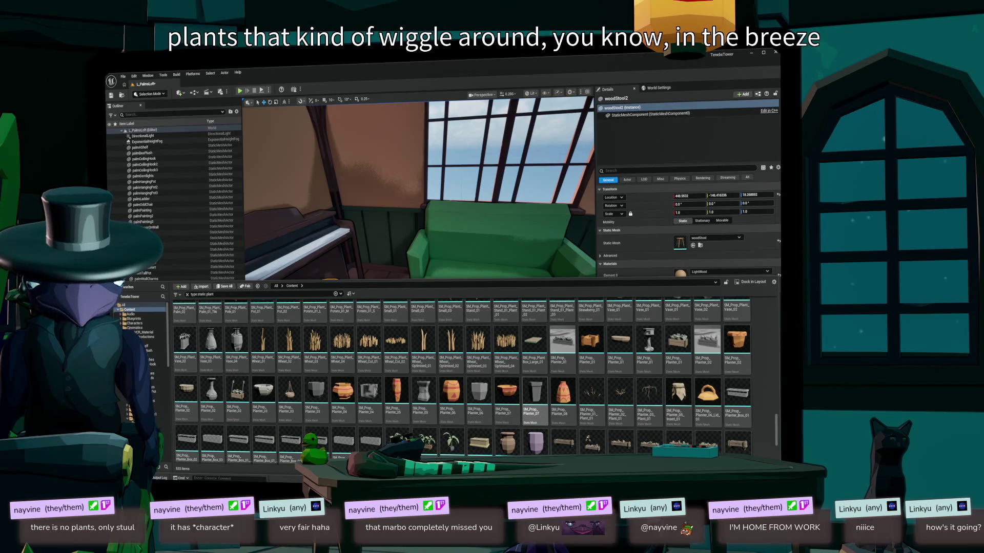
scroll(536, 395, down, 2)
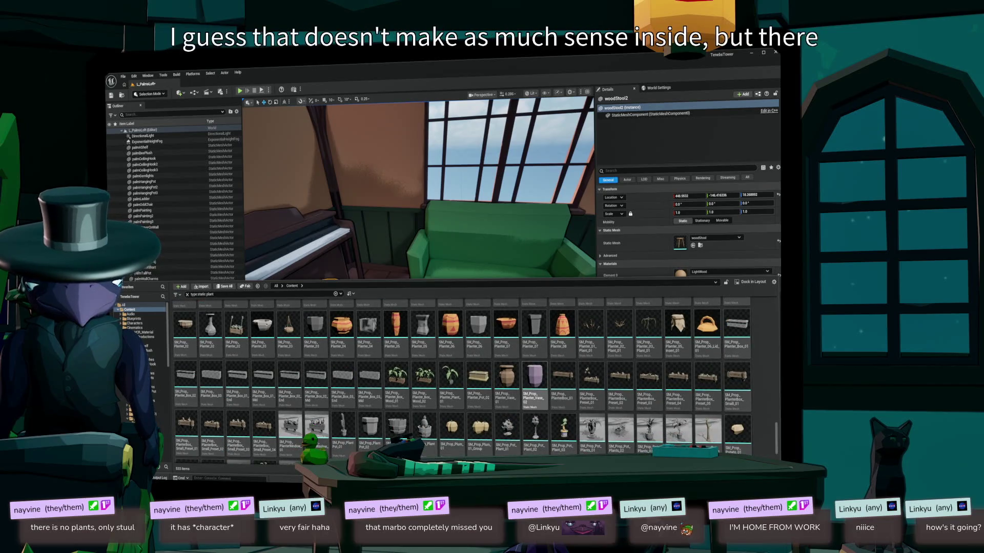
scroll(461, 379, down, 3)
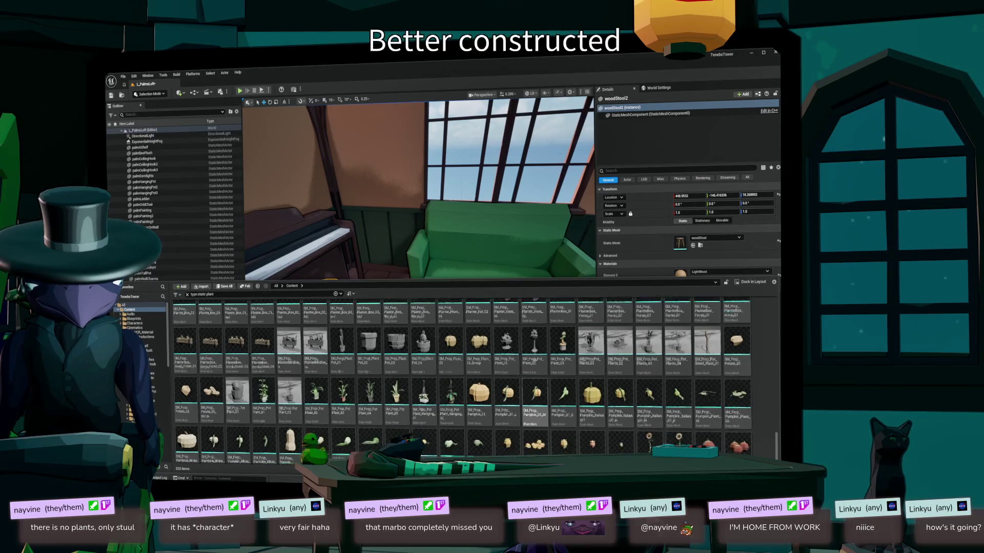
scroll(535, 405, down, 2)
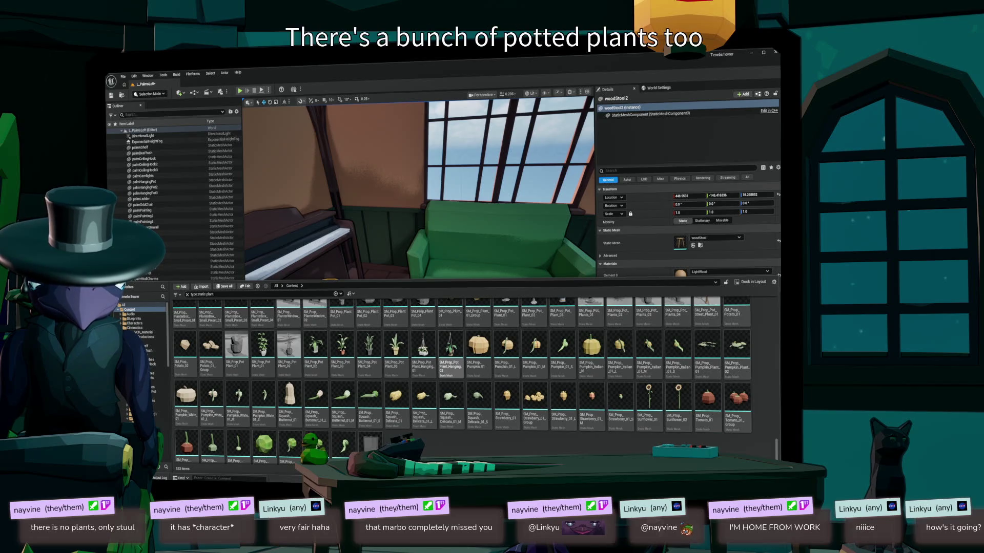
mouse_move(422, 353)
mouse_down()
mouse_move(284, 200)
mouse_move(385, 108)
mouse_move(362, 90)
mouse_move(354, 118)
mouse_up()
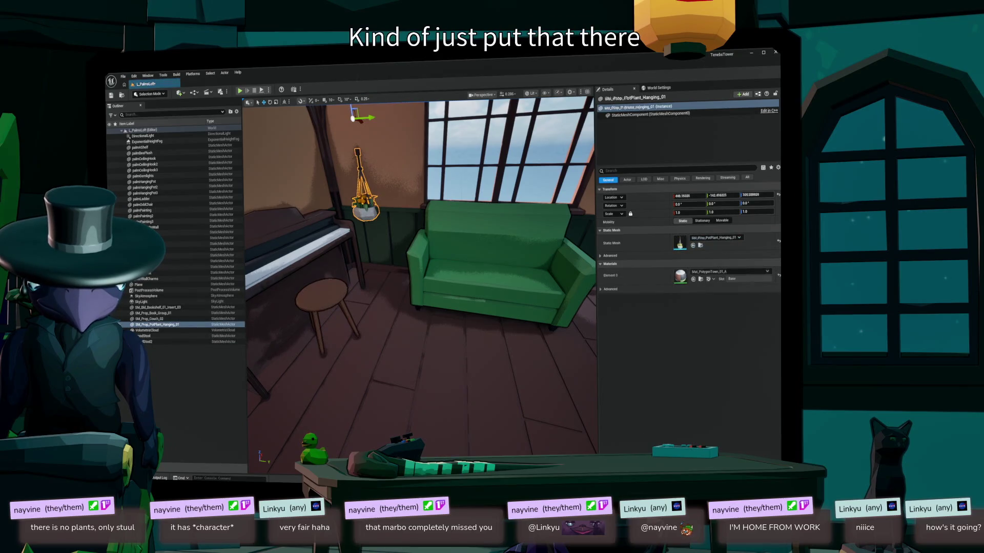
- Frame the viewport on the newly placed SM_Prop_PotPlant_Hanging_01 in the loft
key(ctrl+space)
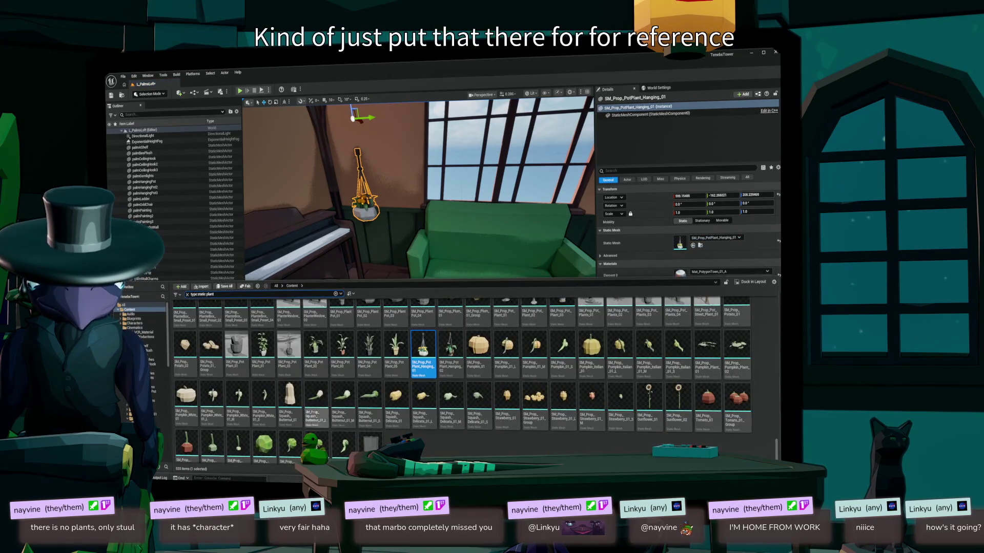
key(ctrl+space)
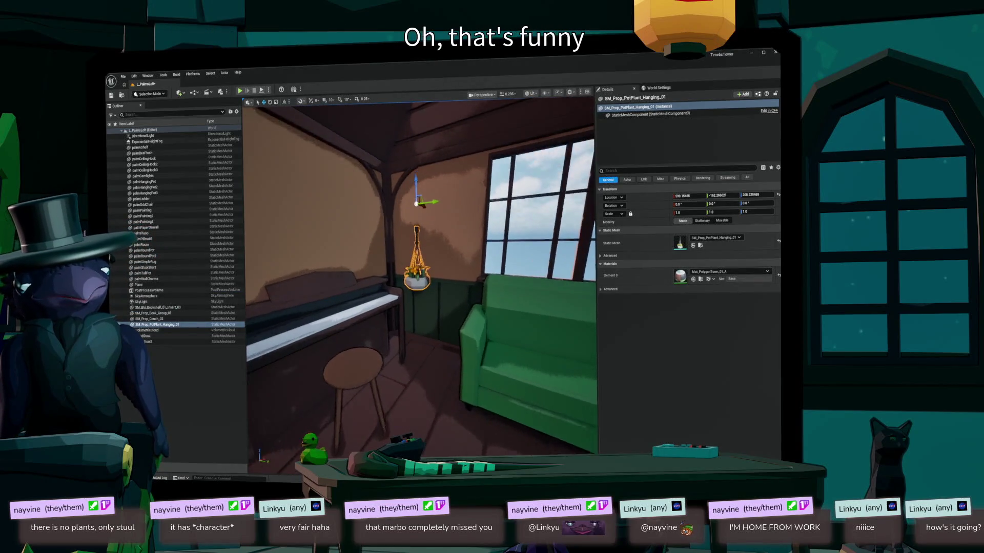
key(f)
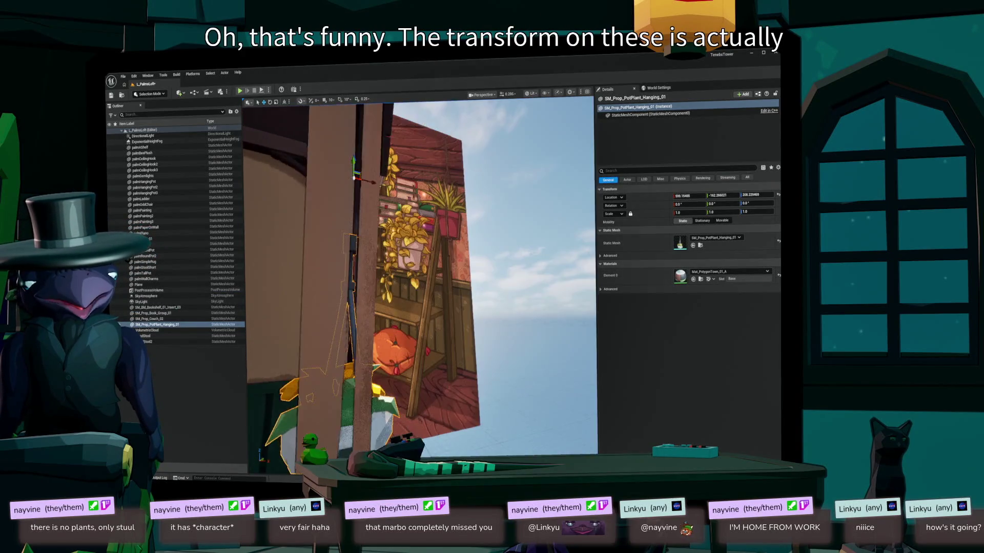
scroll(420, 277, down, 5)
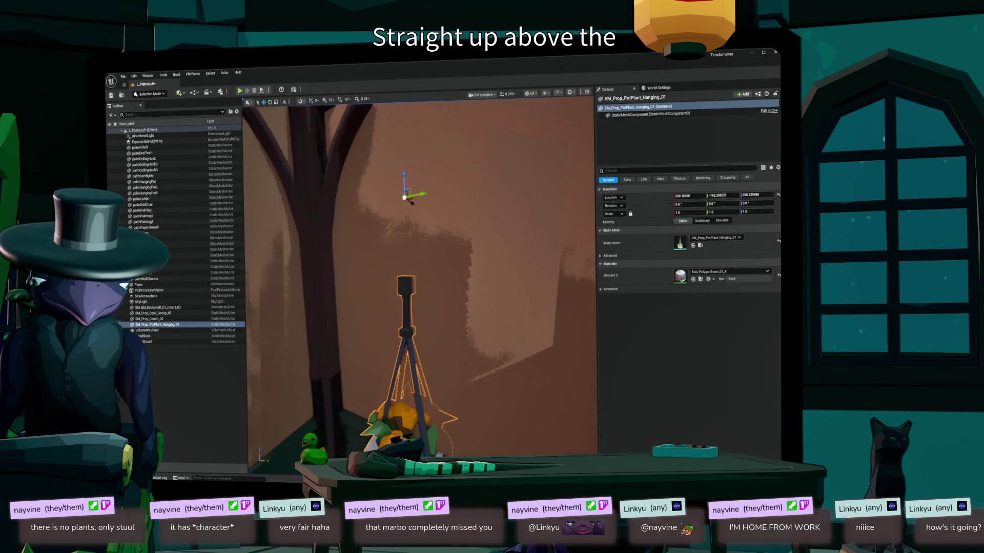
key(f)
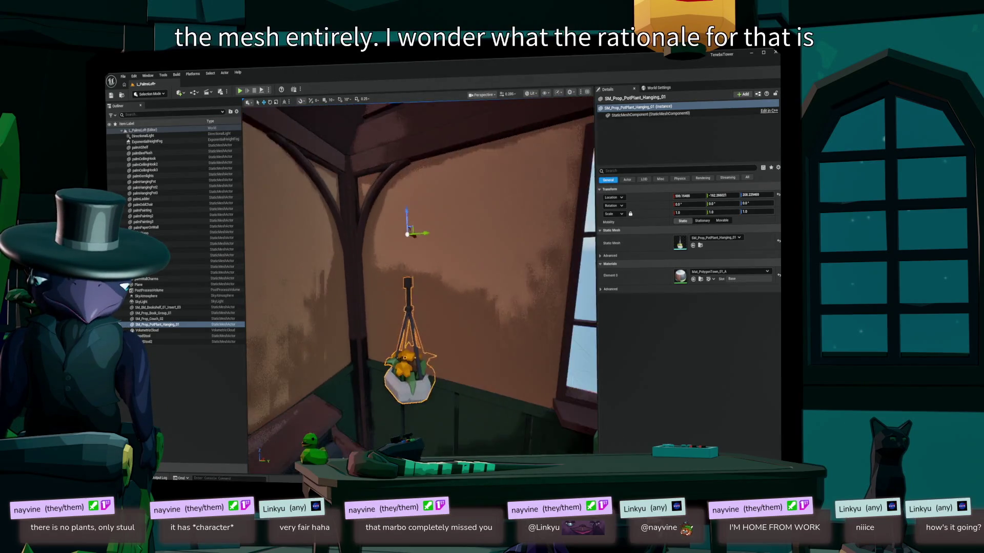
- Reopen the Content Drawer and browse the static plant and planter meshes
key(ctrl+b)
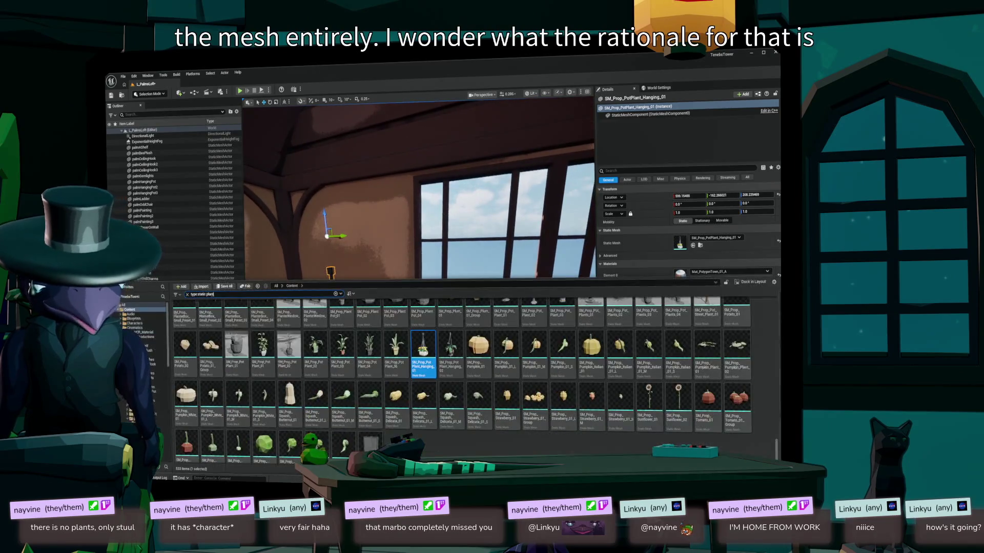
scroll(461, 379, up, 3)
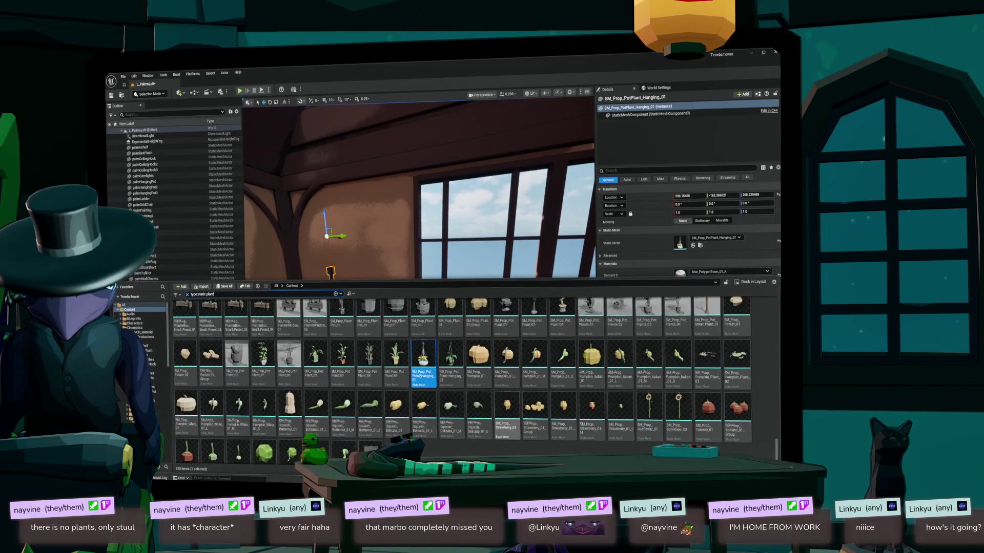
scroll(461, 379, up, 1)
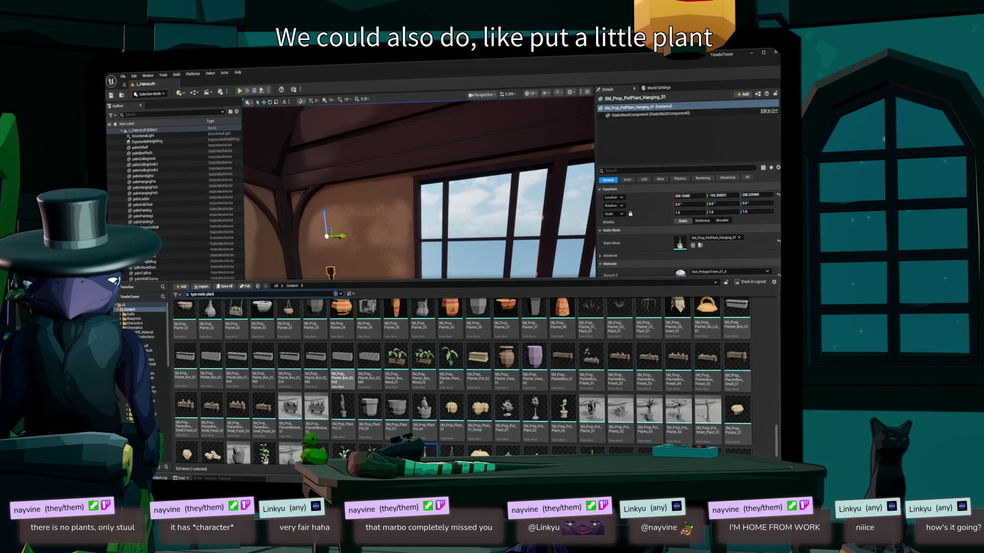
scroll(562, 369, up, 2)
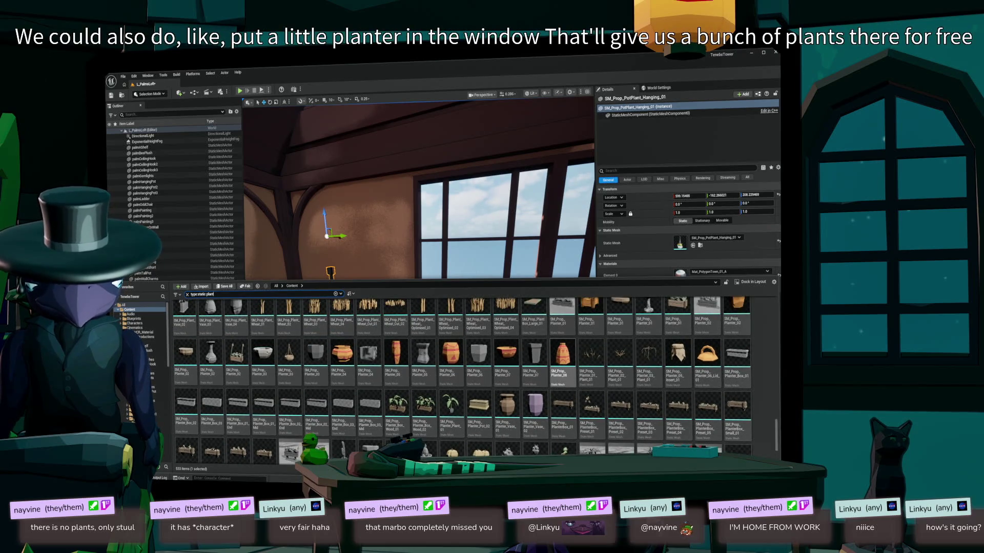
scroll(562, 369, up, 1)
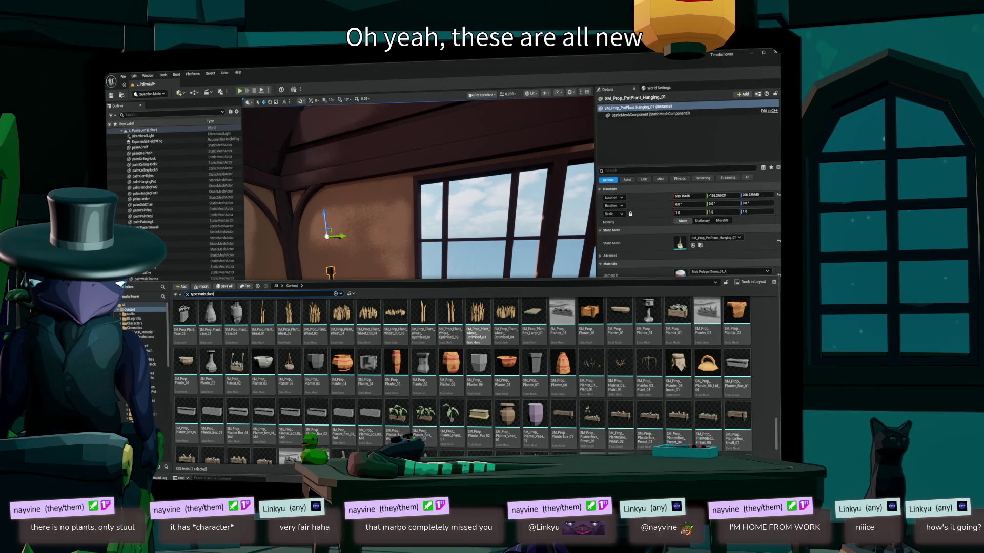
mouse_move(506, 318)
mouse_down()
mouse_move(308, 236)
mouse_move(390, 410)
mouse_move(436, 440)
mouse_up()
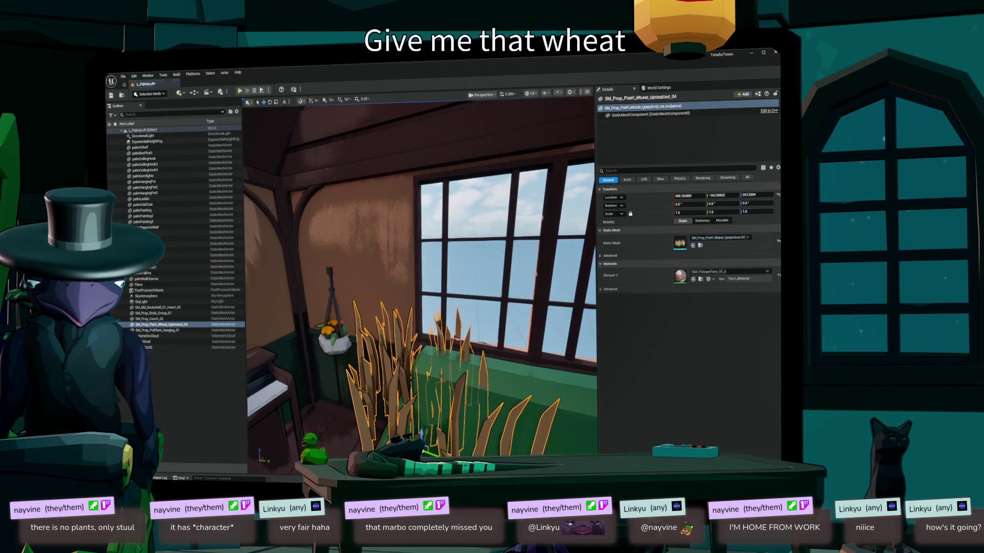
key(f)
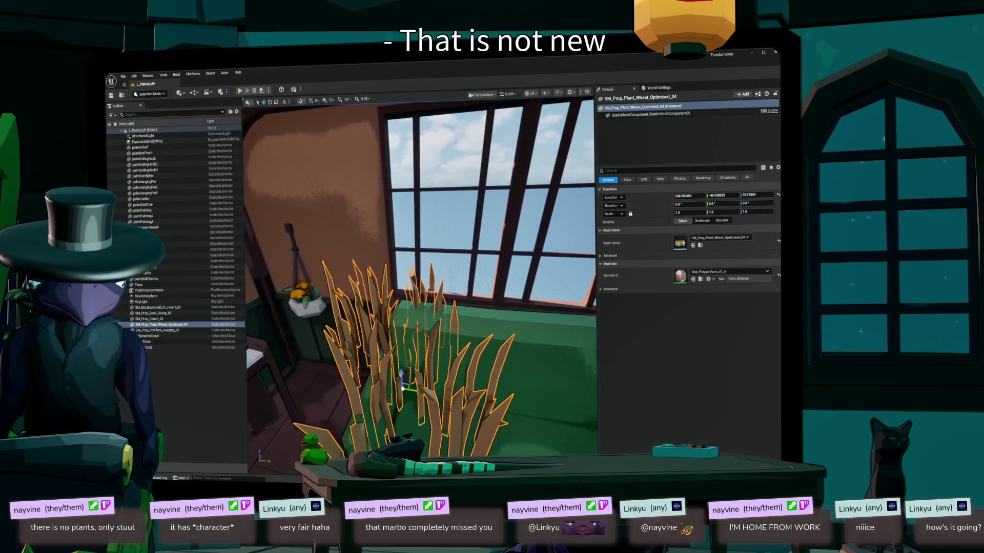
key(Delete)
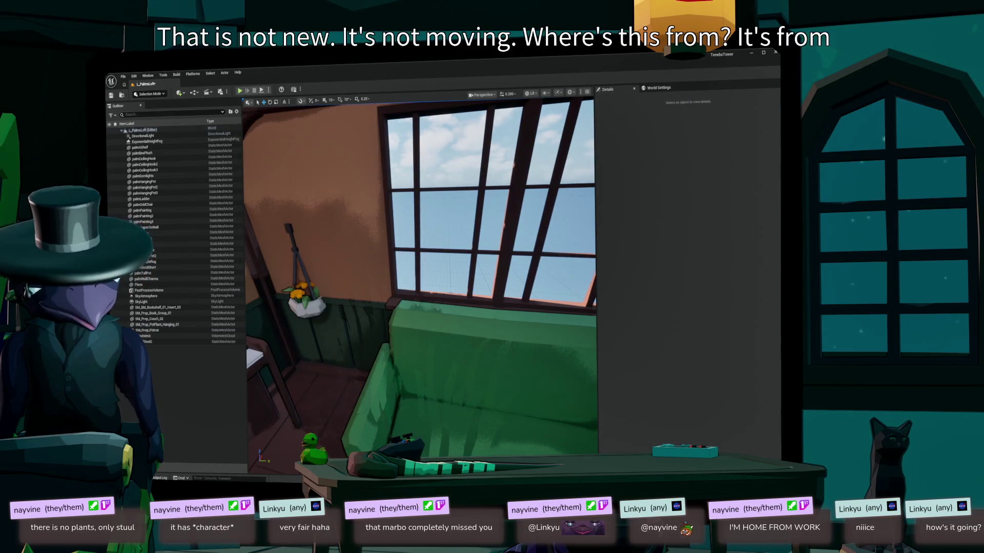
key(ctrl+space)
scroll(461, 380, up, 4)
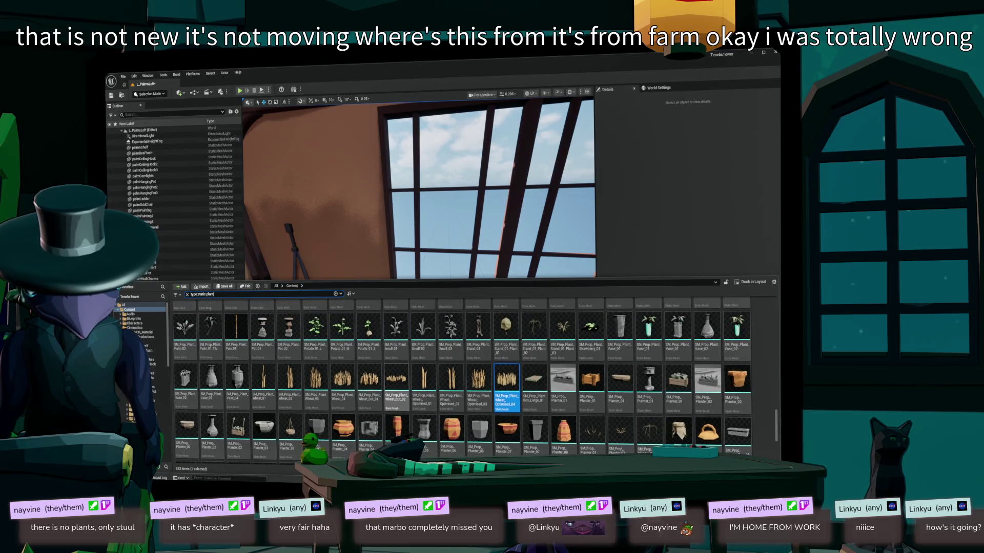
scroll(461, 379, up, 2)
scroll(462, 379, up, 1)
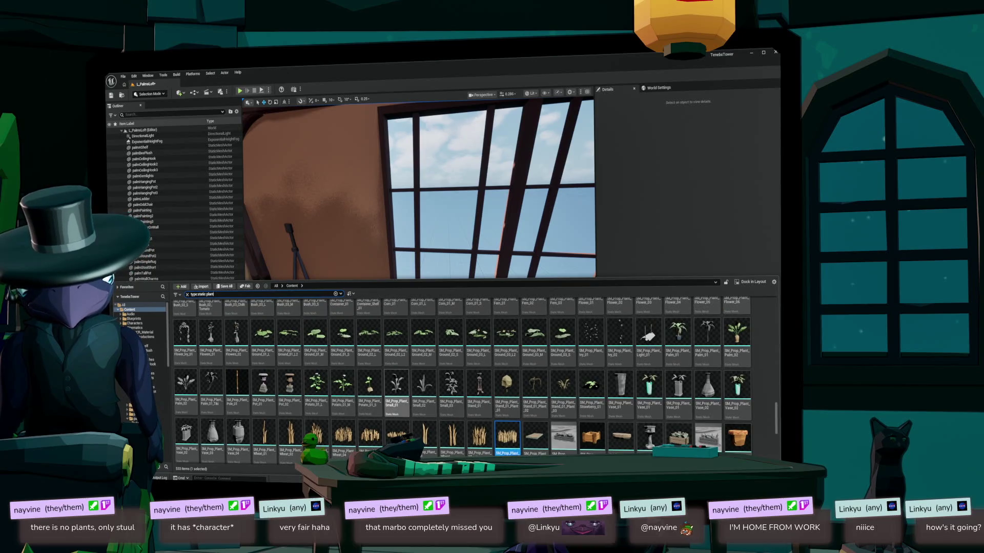
scroll(461, 380, up, 2)
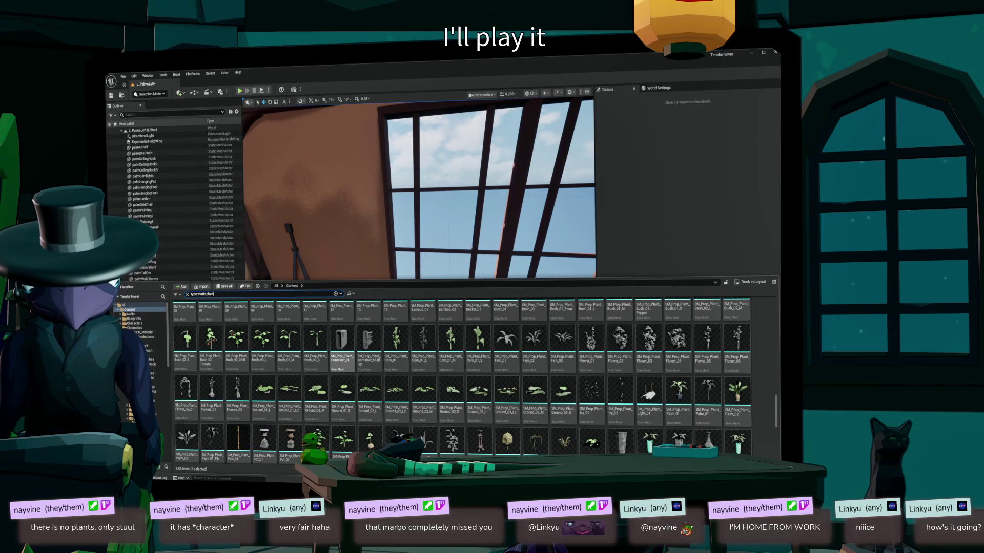
scroll(461, 380, up, 1)
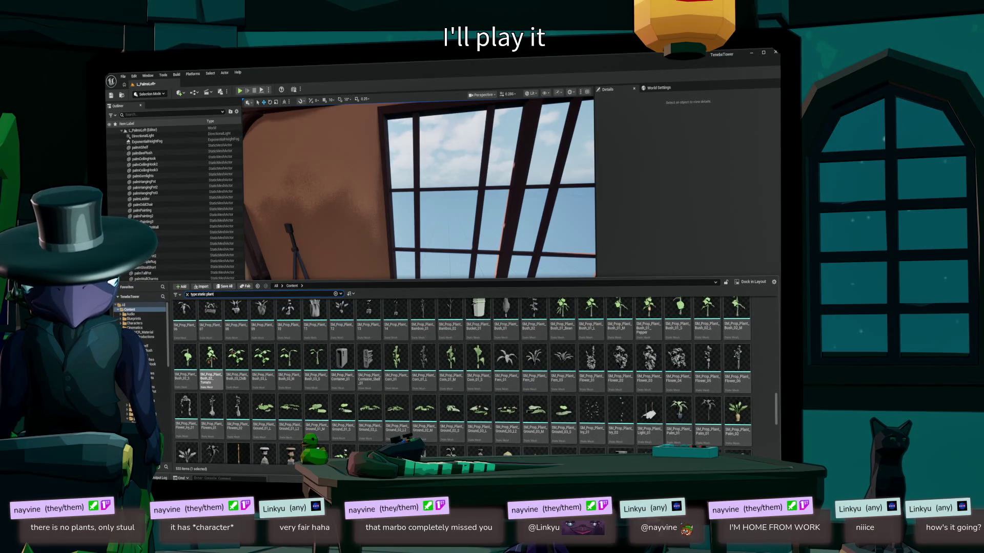
scroll(461, 379, up, 1)
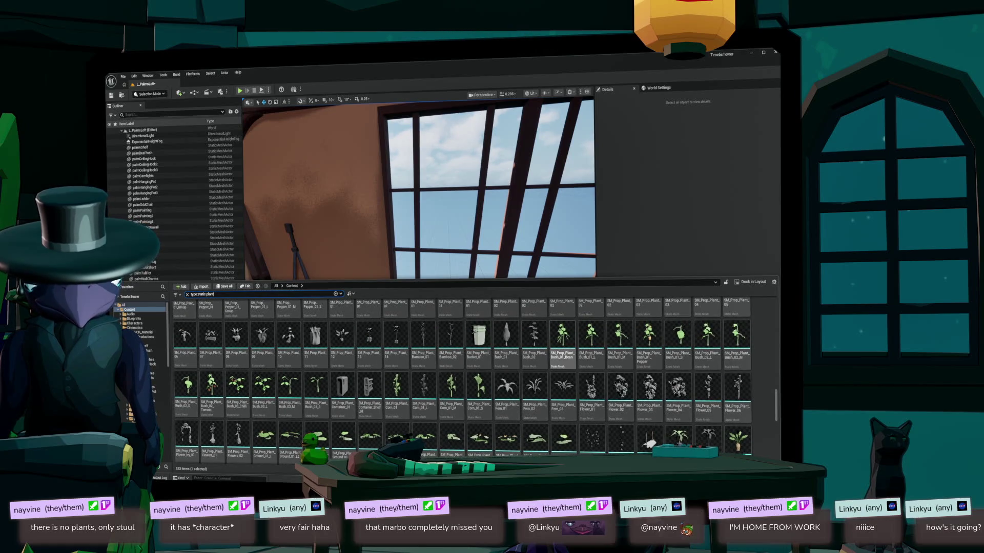
scroll(461, 382, up, 3)
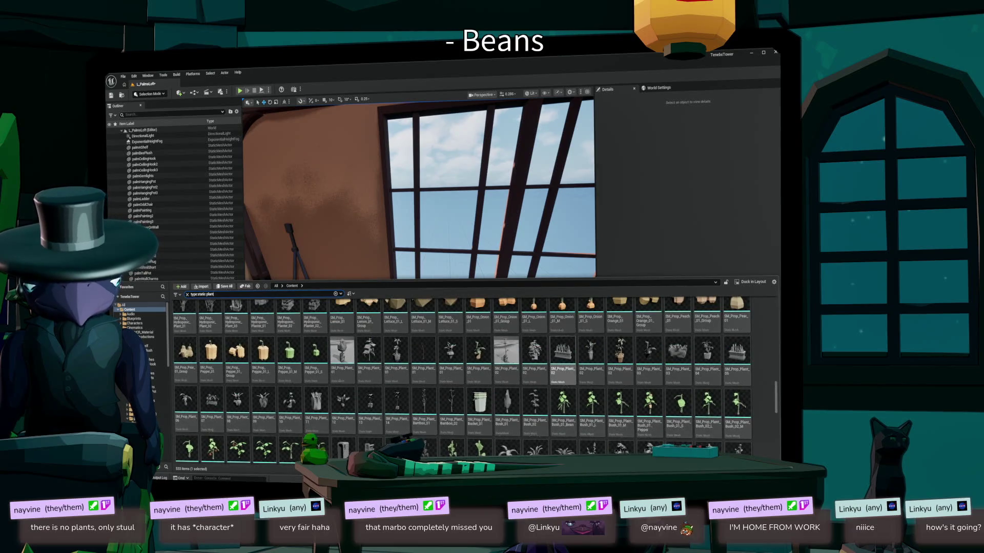
drag(478, 308, 298, 371)
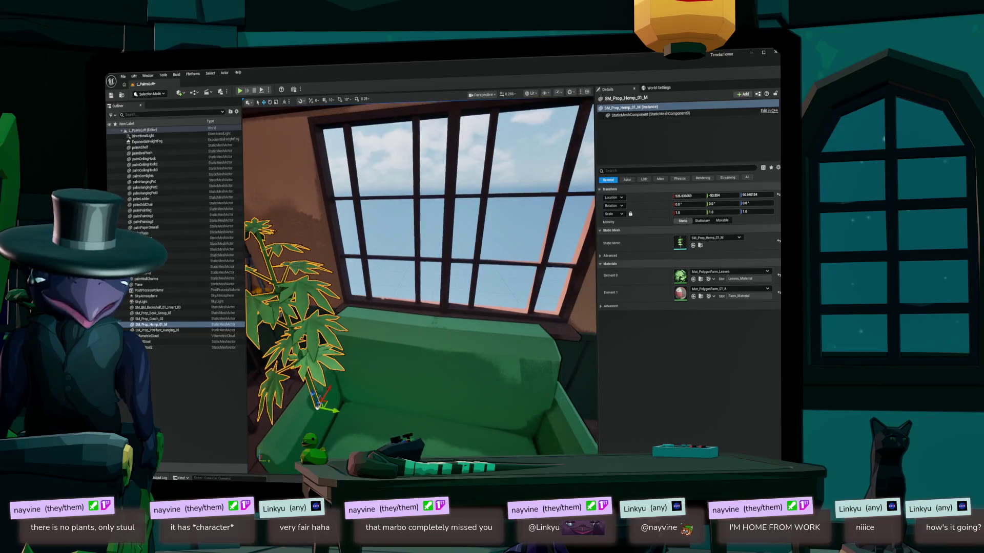
- Delete the SM_Prop_Hemp_01_M hemp plant from beside the couch
scroll(420, 282, down, 5)
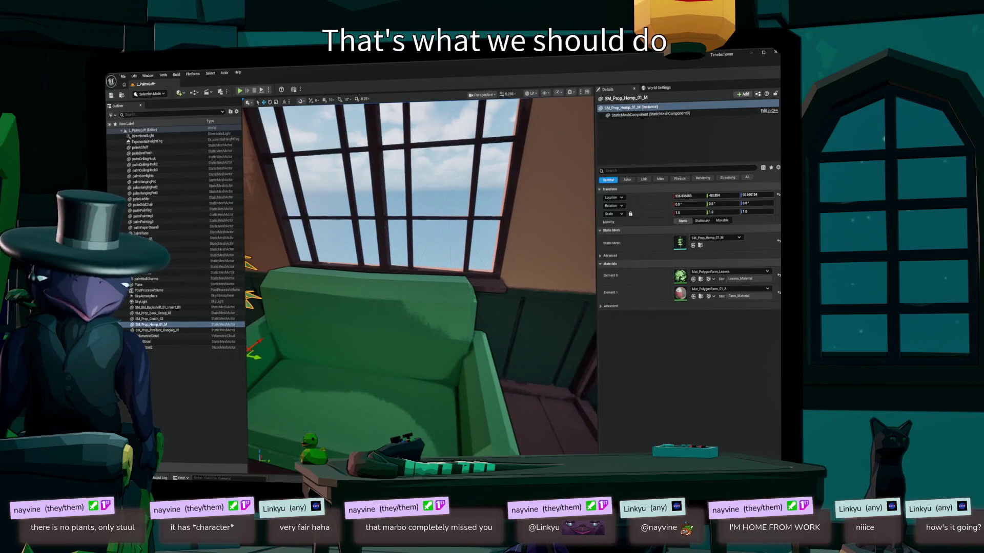
scroll(420, 282, down, 5)
scroll(420, 282, up, 3)
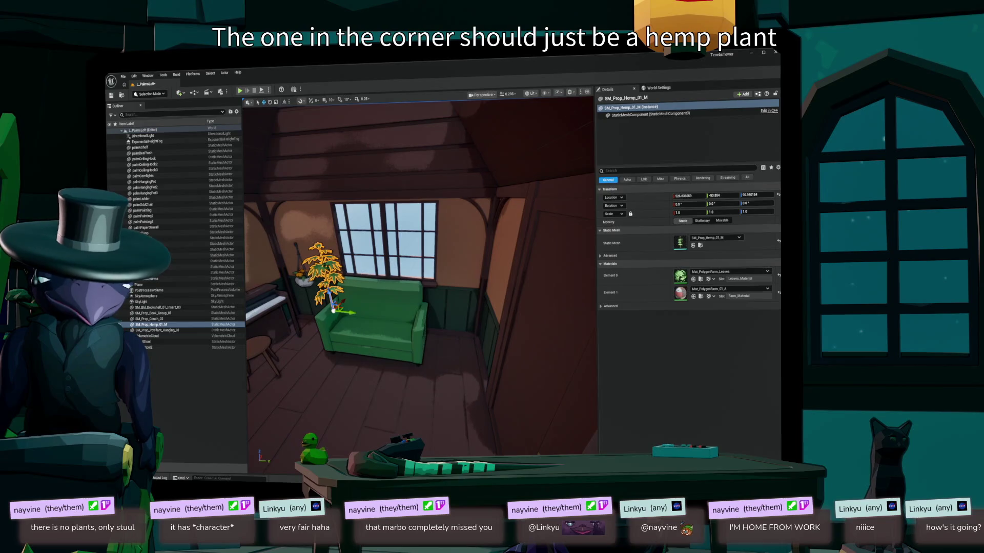
key(Delete)
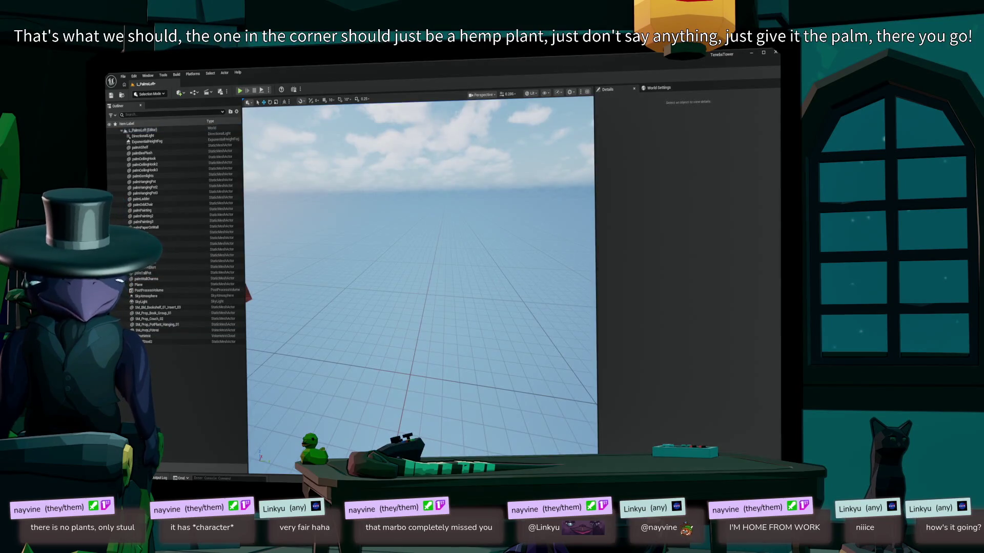
- Place an SM_Env_Plant_Hallowed_03 plant in front of the green loveseat
scroll(420, 277, up, 4)
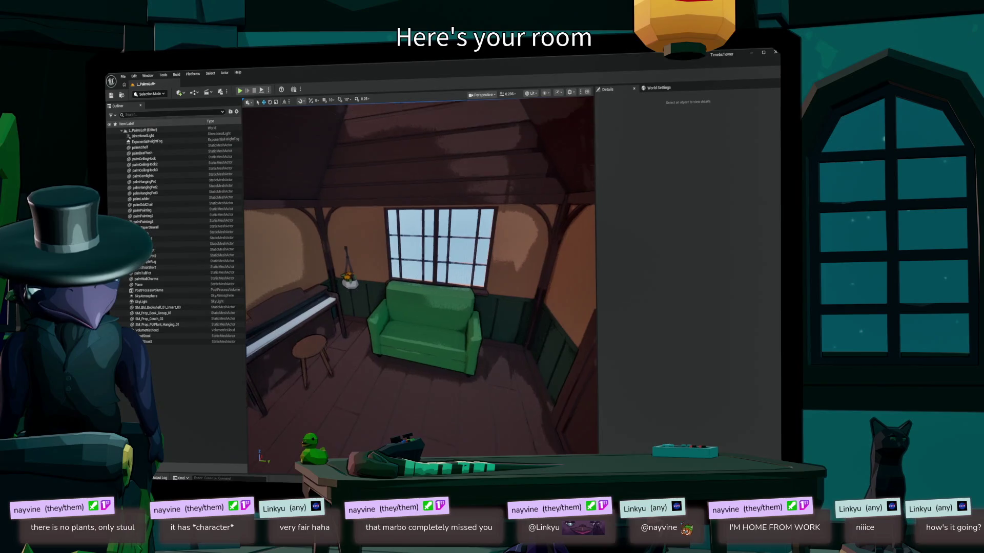
key(ctrl+space)
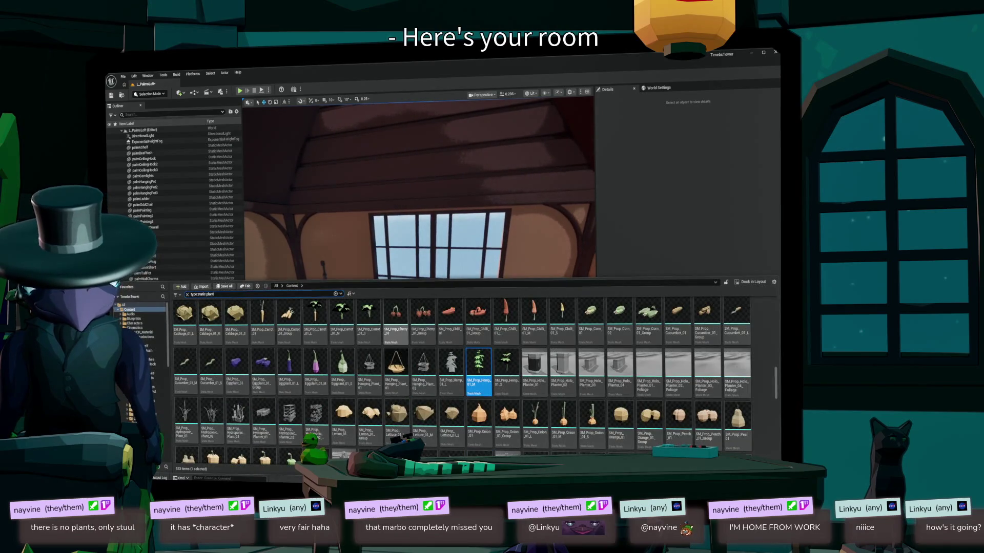
scroll(461, 379, up, 2)
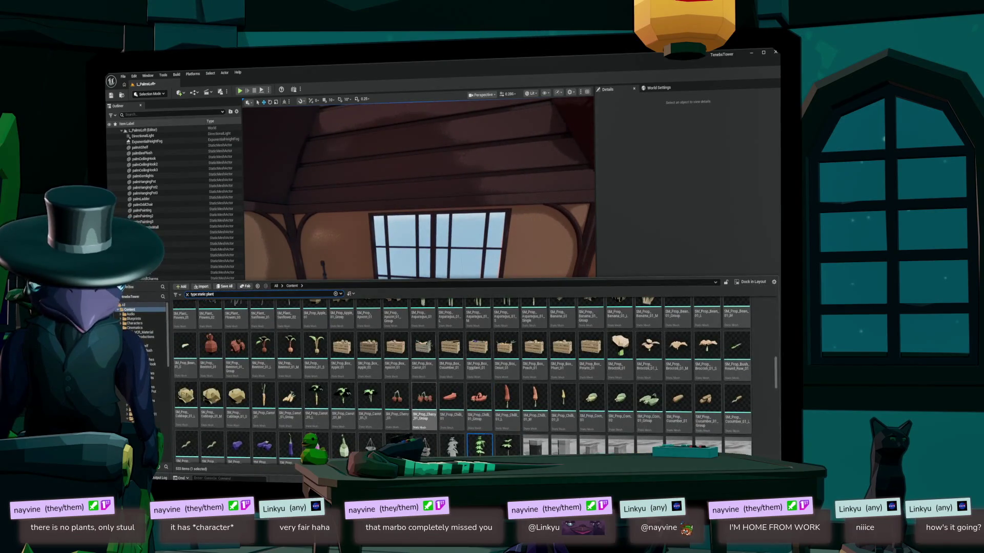
scroll(475, 381, up, 5)
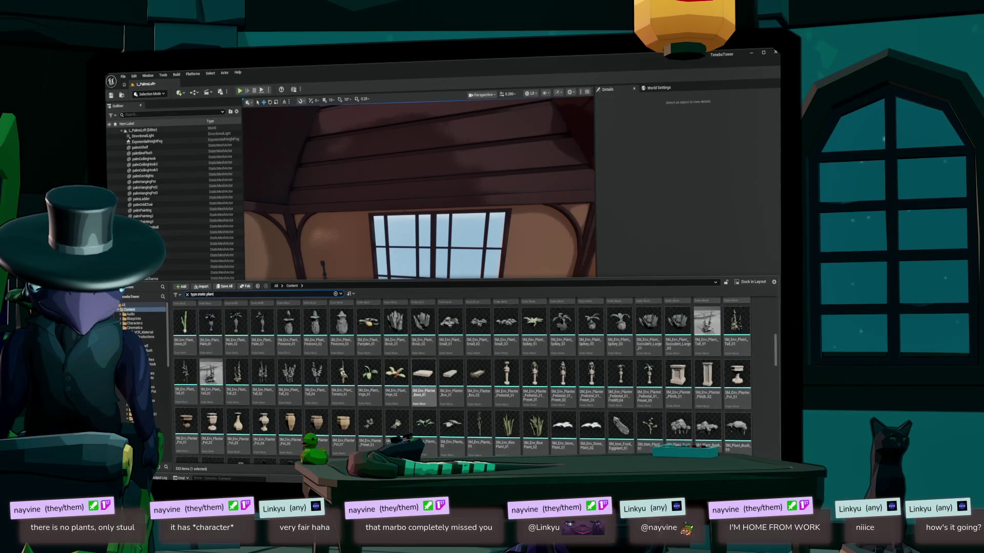
scroll(423, 376, up, 1)
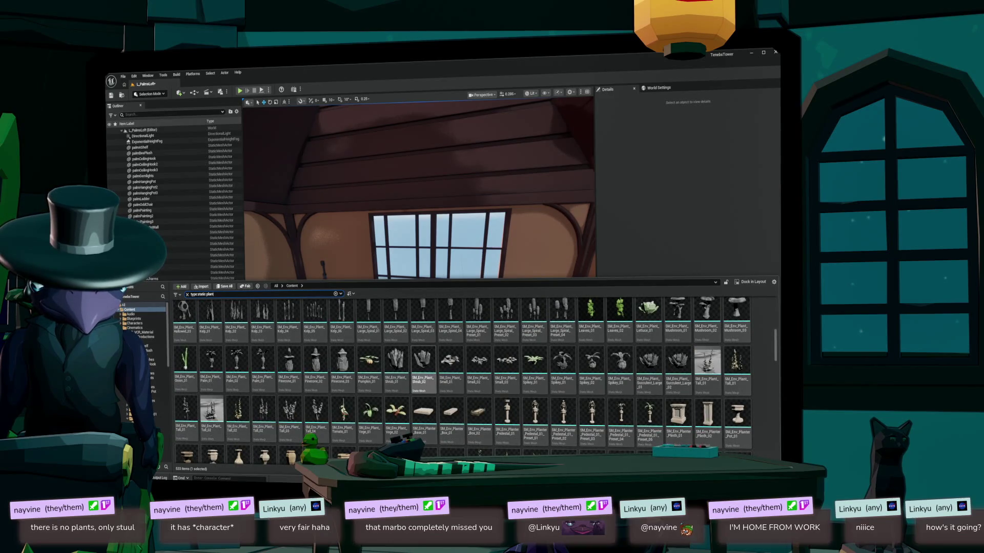
scroll(461, 379, up, 1)
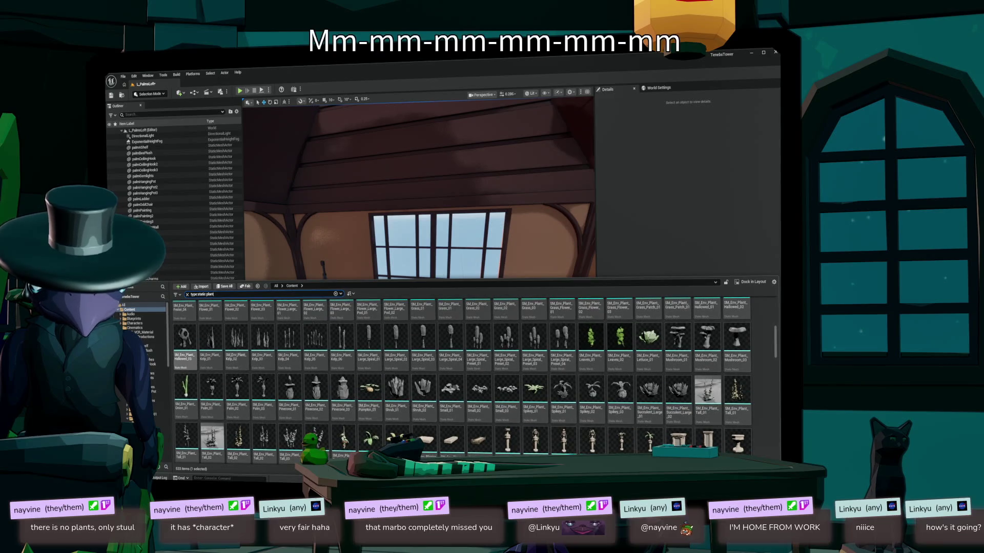
mouse_move(412, 314)
mouse_down()
mouse_move(420, 276)
mouse_move(425, 307)
mouse_up()
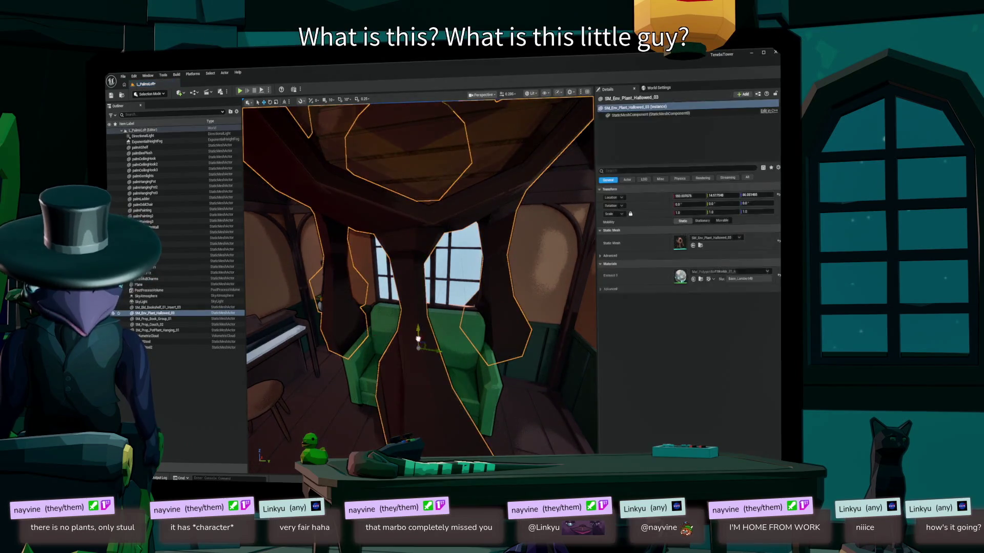
key(f)
scroll(420, 276, down, 10)
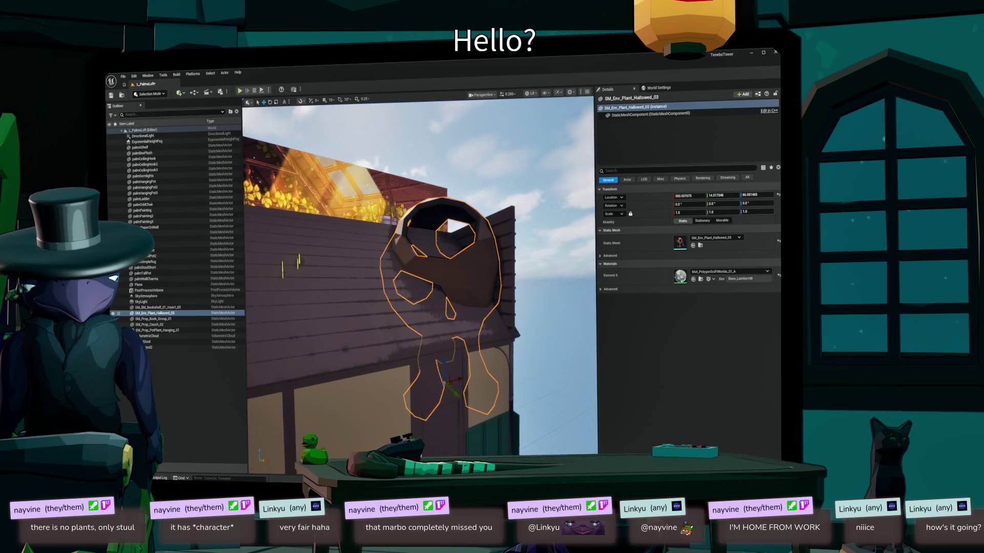
drag(443, 363, 444, 175)
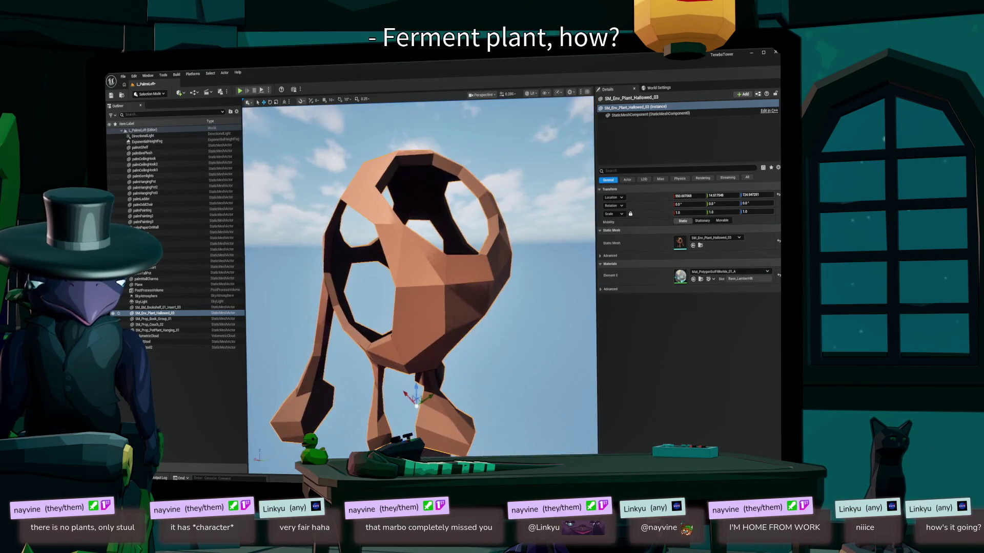
key(f)
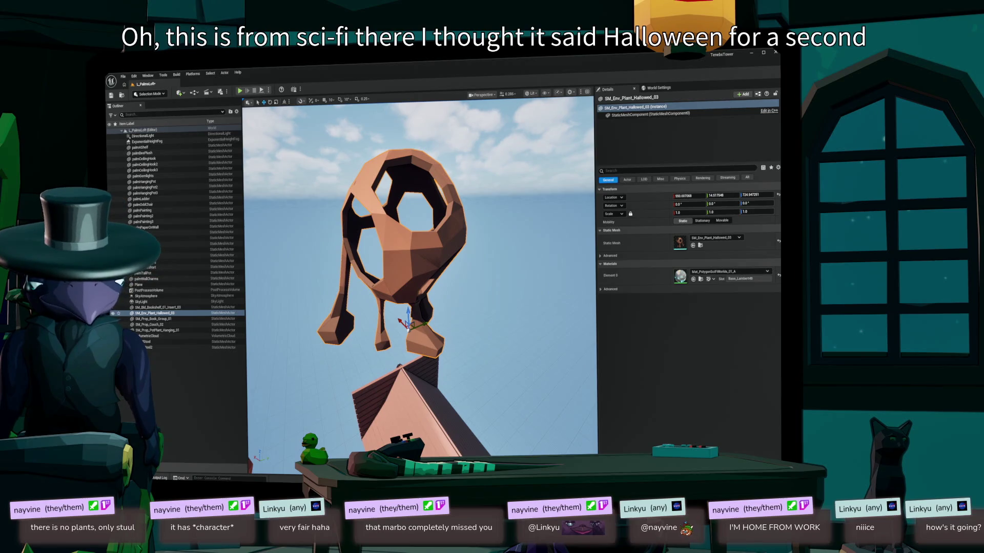
key(Delete)
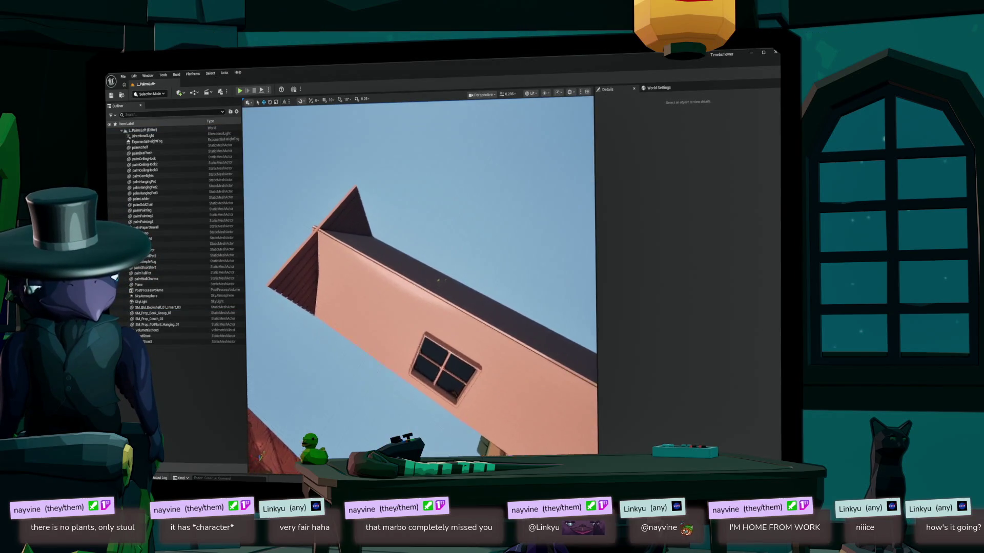
key(w)
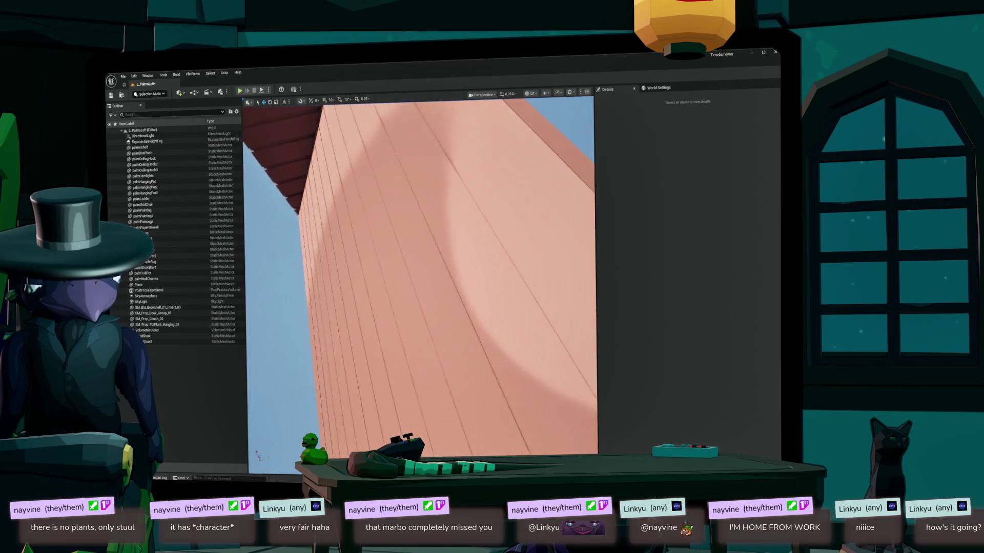
key(w)
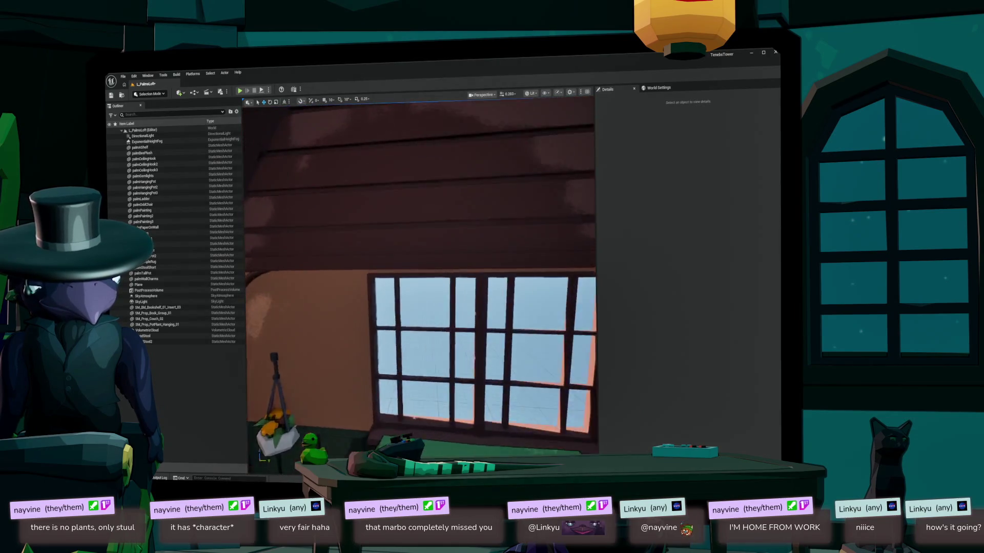
key(w)
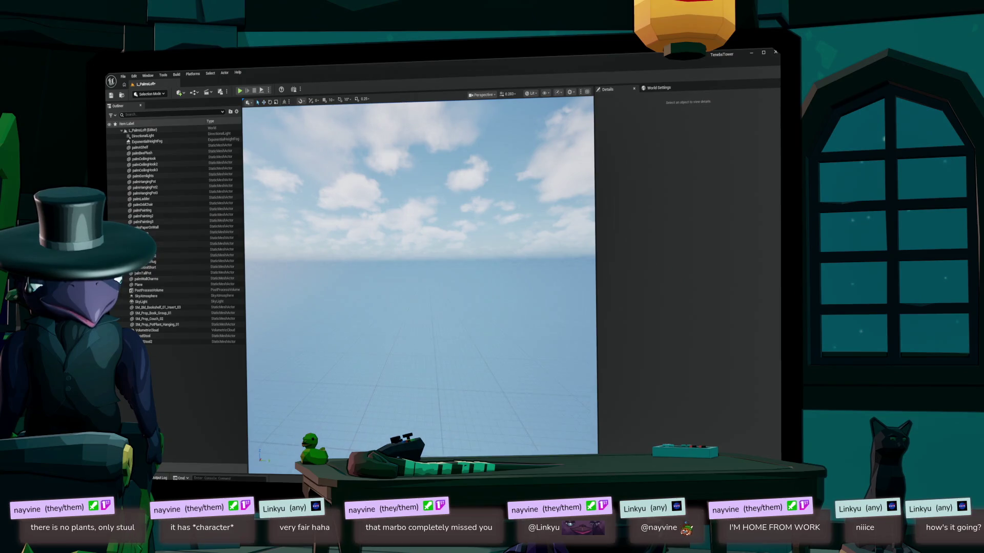
key(w)
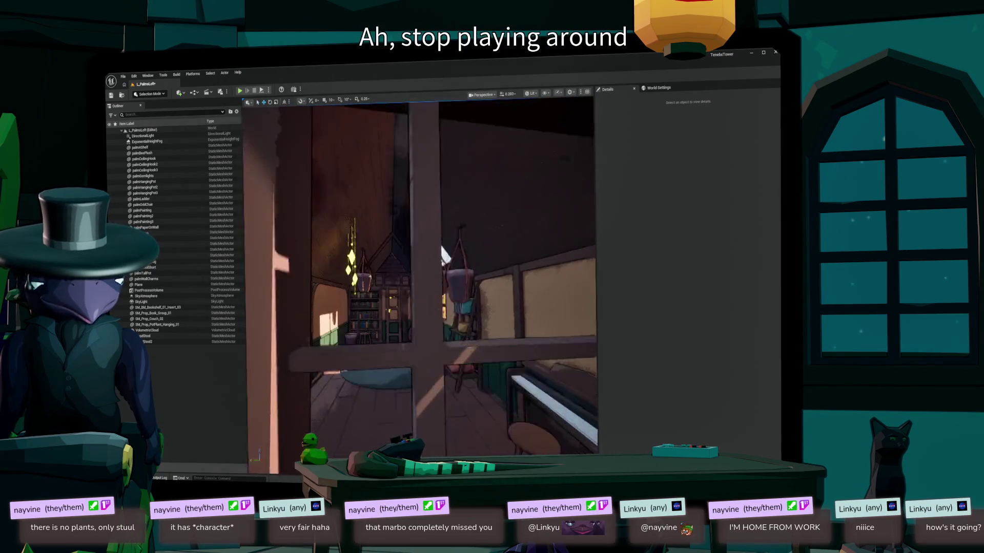
key(w)
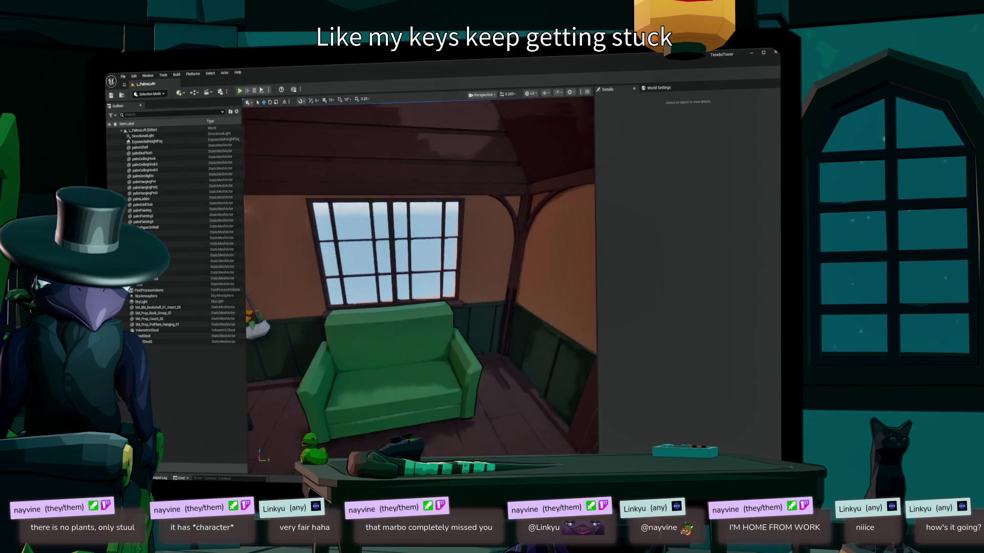
key(w)
key(ctrl+space)
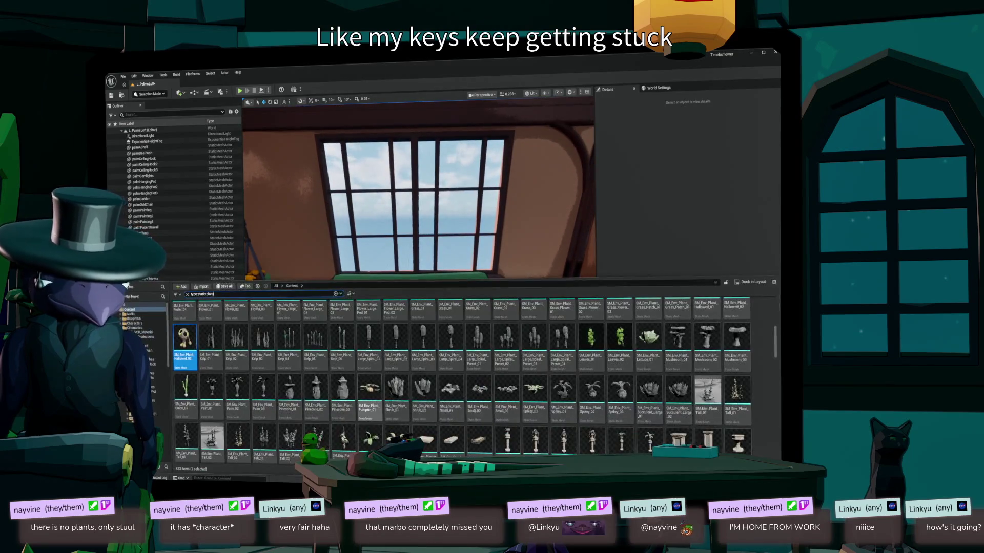
- Delete the SM_Env_Plant_Leaves_01 hanging leafy vine above the couch
scroll(461, 381, up, 1)
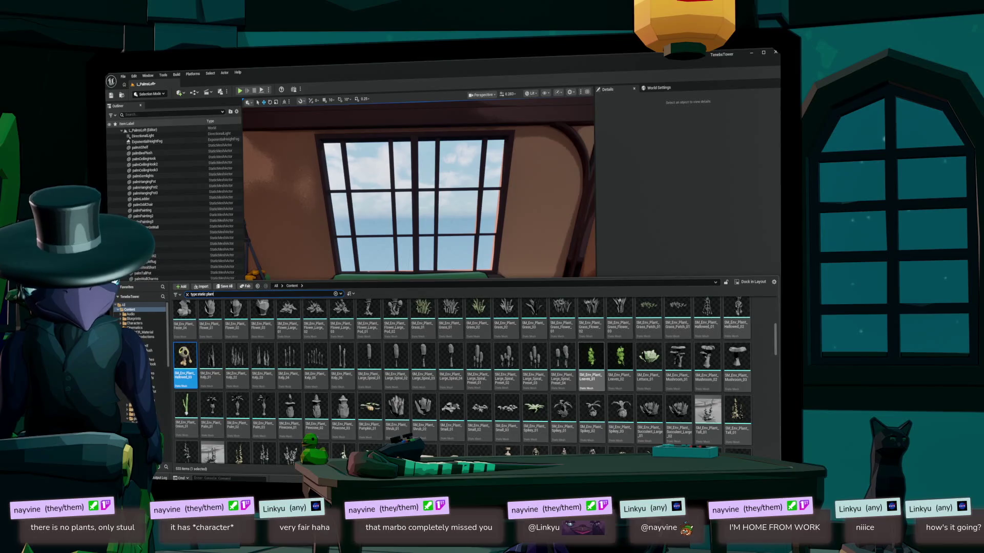
key(ctrl+space)
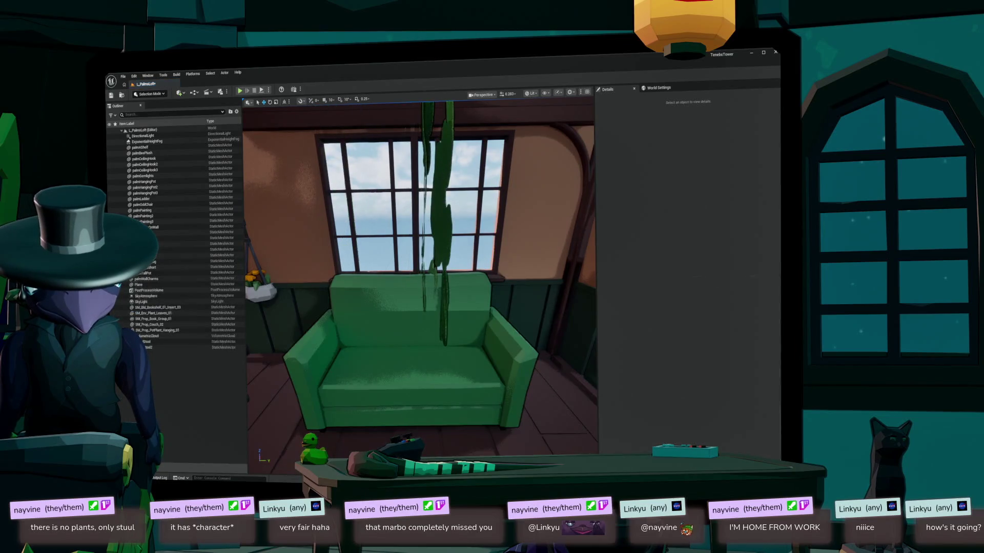
click(477, 230)
key(f)
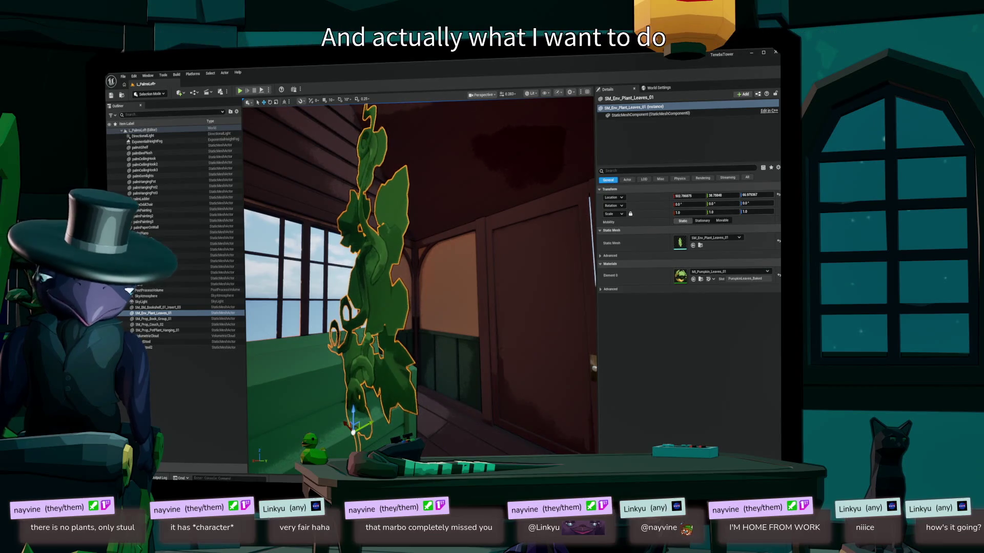
key(Delete)
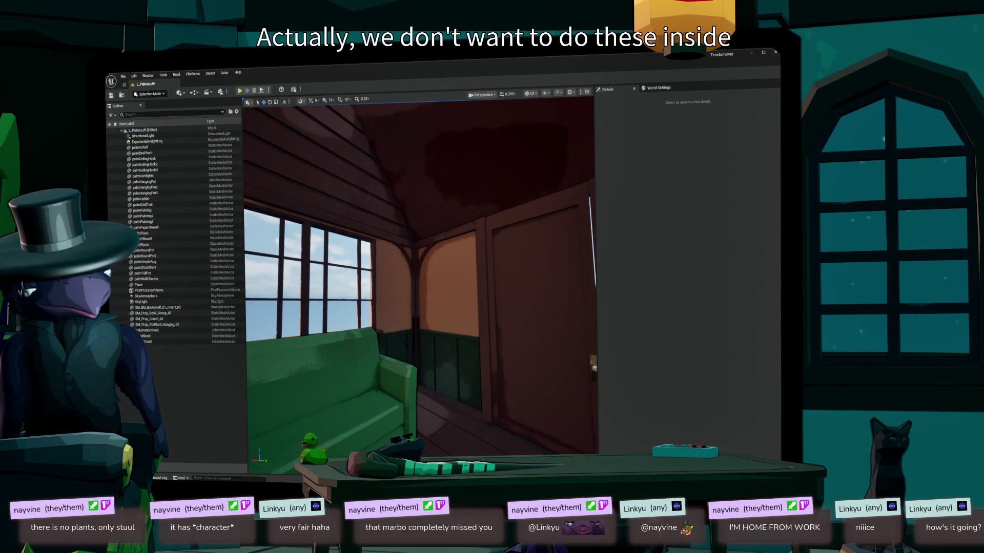
- Drop an SM_Env_Plant_Fern_01 fern in front of the green loveseat
key(ctrl+space)
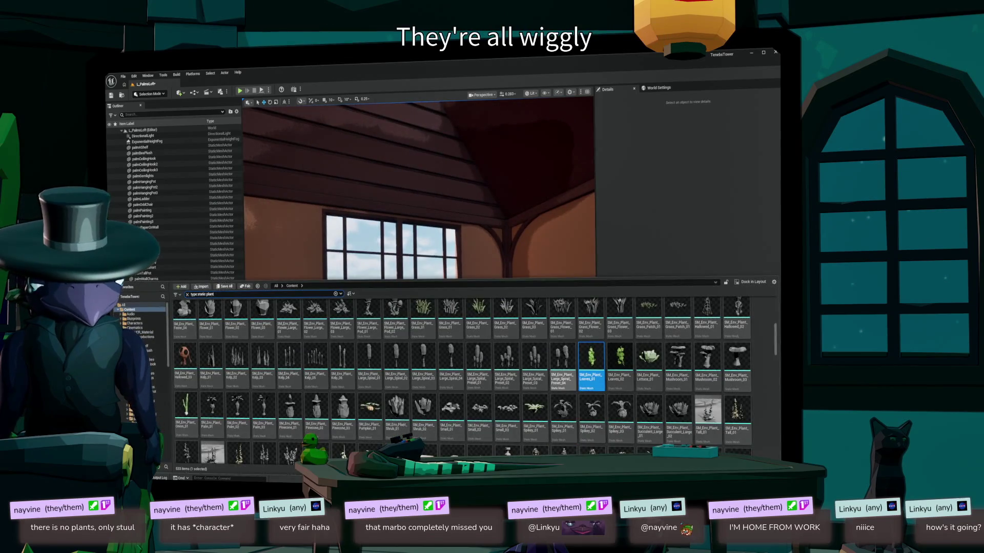
scroll(474, 384, up, 3)
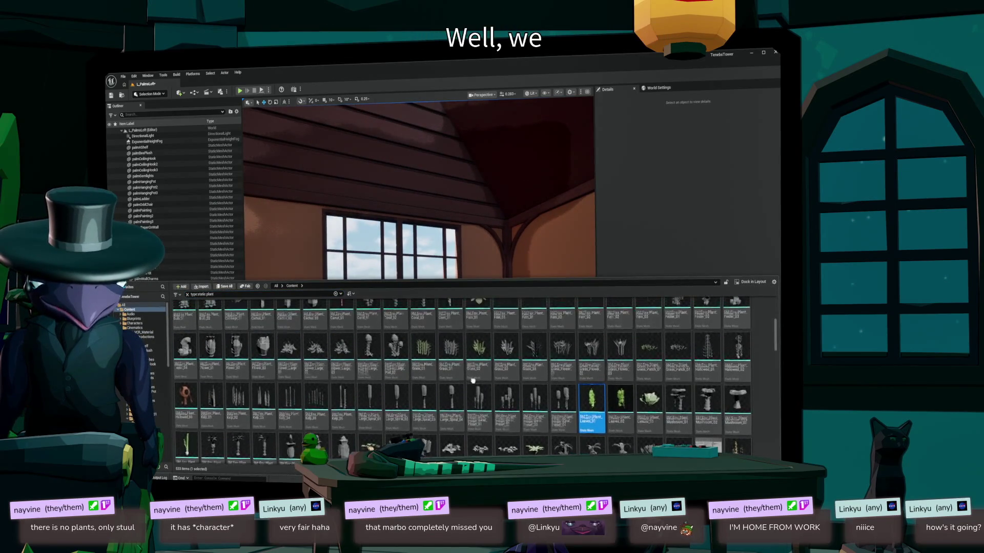
scroll(474, 414, up, 3)
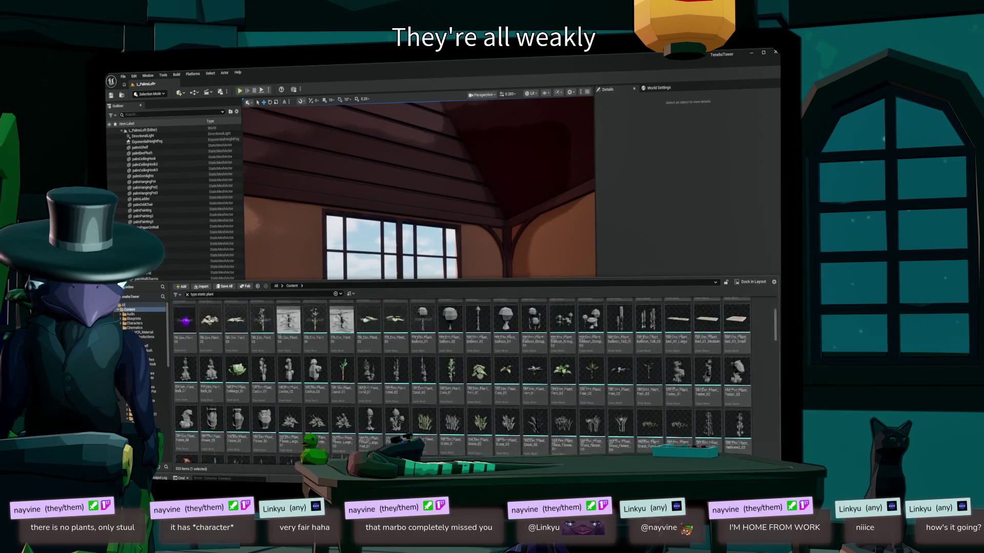
mouse_move(479, 407)
mouse_down()
mouse_move(395, 241)
mouse_move(425, 369)
mouse_up()
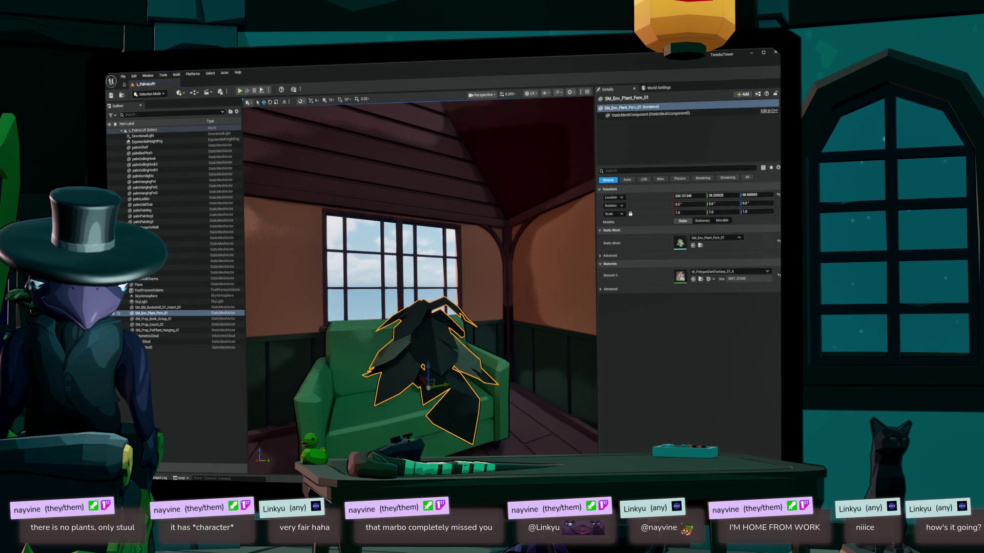
- Duplicate the palmTallPot palm and move the copy toward the couch corner
key(f)
drag(420, 282, 513, 278)
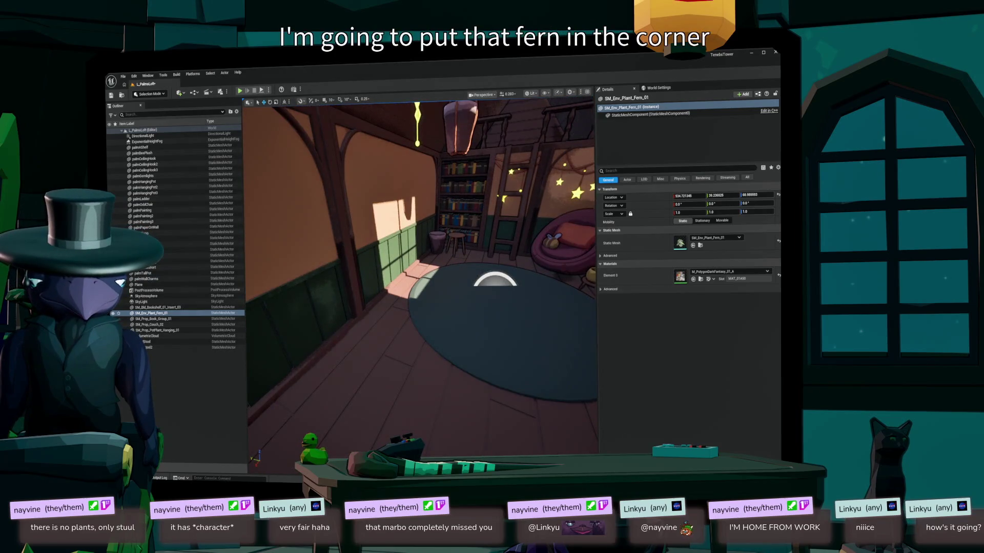
click(438, 243)
drag(438, 243, 405, 245)
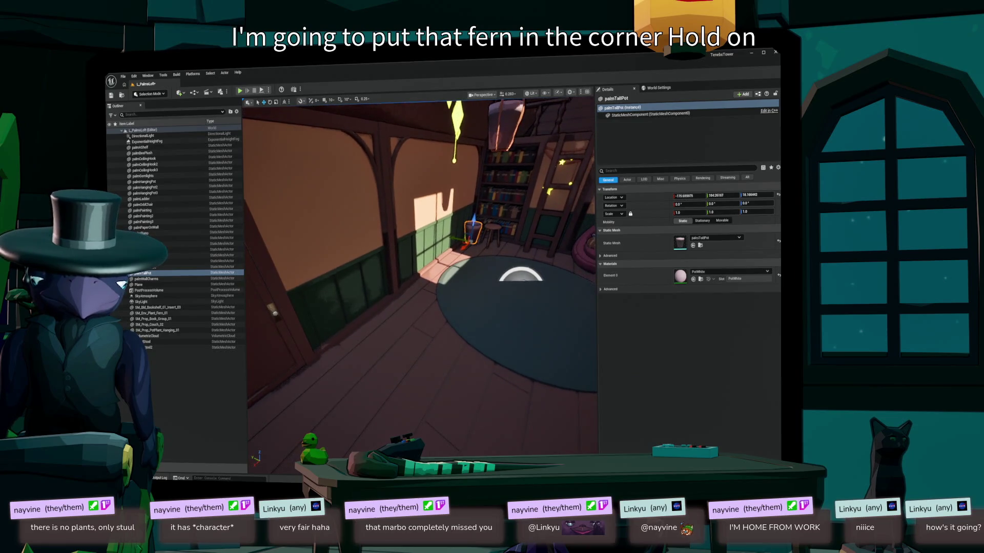
drag(464, 247, 287, 354)
key(f)
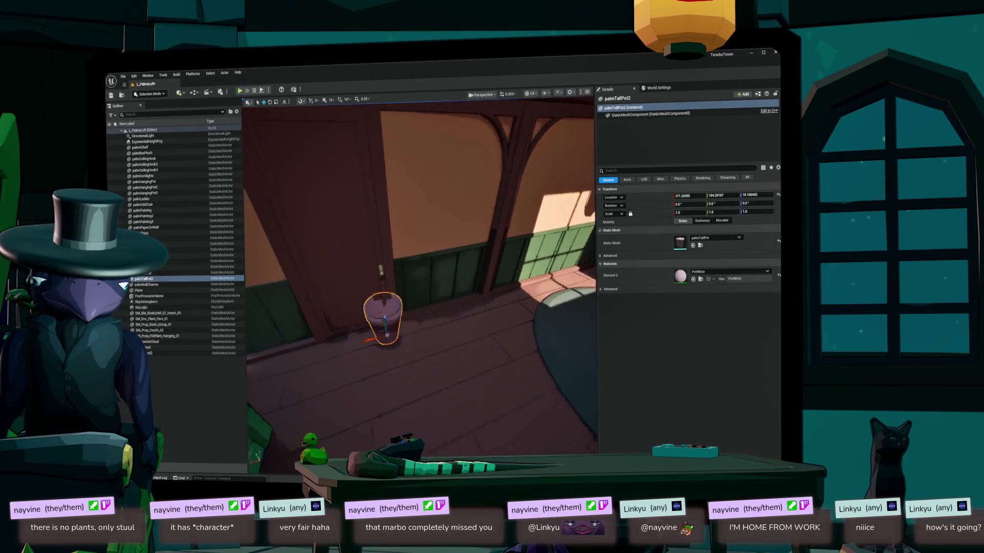
drag(325, 339, 267, 346)
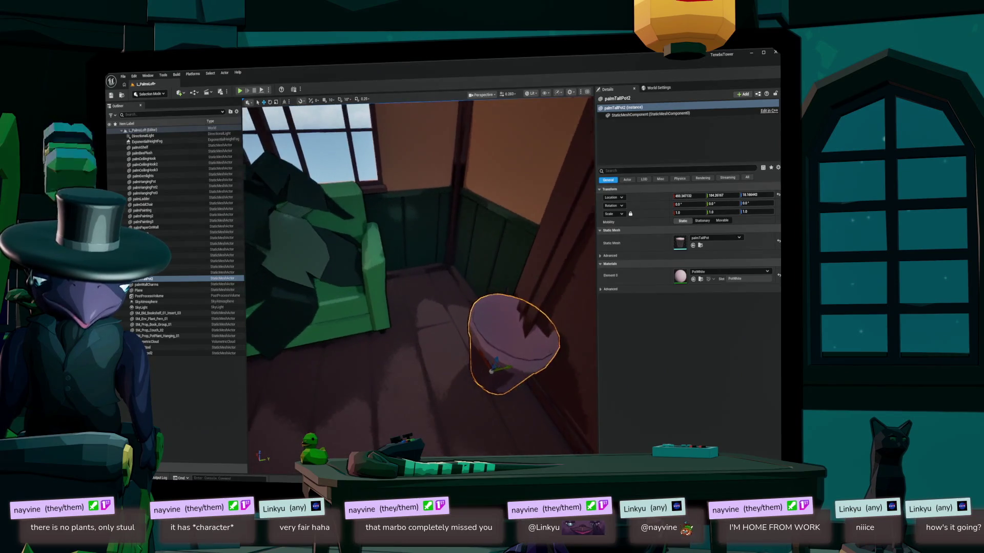
key(f)
mouse_move(421, 318)
mouse_down()
mouse_move(379, 312)
mouse_move(272, 425)
mouse_up()
key(f)
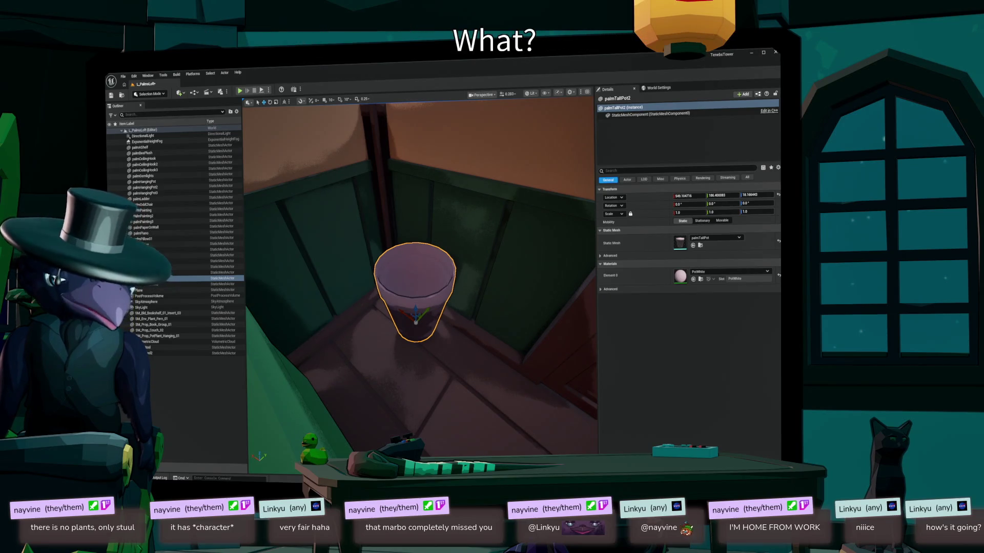
drag(416, 321, 391, 346)
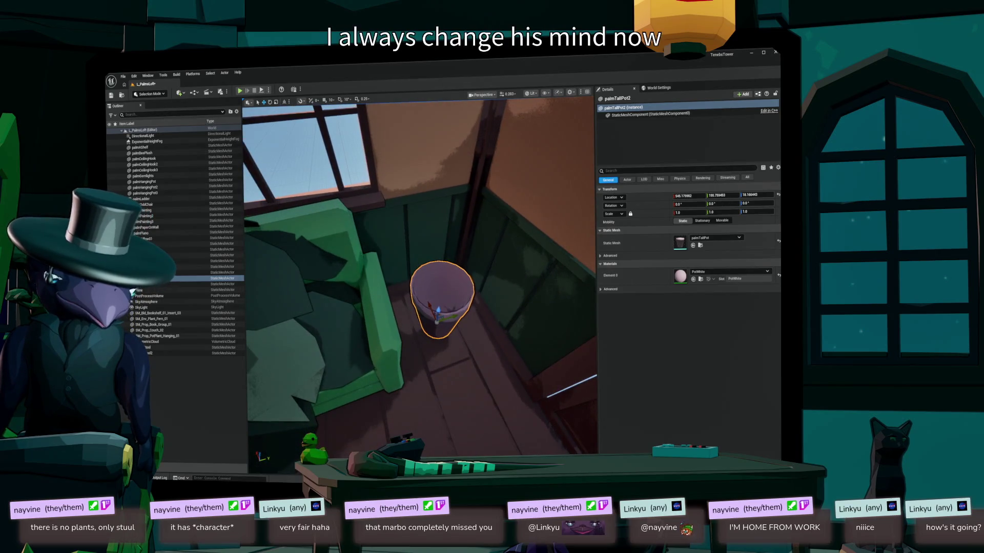
- Add an SM_Env_Plant_Fern_2 fern in the couch corner and delete the large extra fern
click(151, 319)
key(ctrl+b)
mouse_move(479, 415)
mouse_down()
mouse_move(492, 424)
mouse_move(476, 282)
mouse_move(451, 287)
mouse_move(460, 296)
mouse_up()
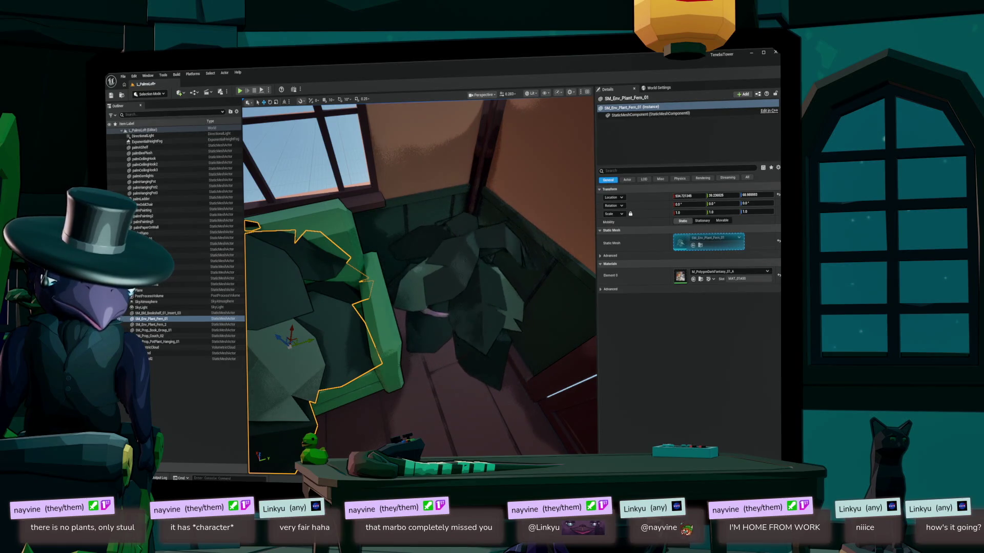
click(459, 289)
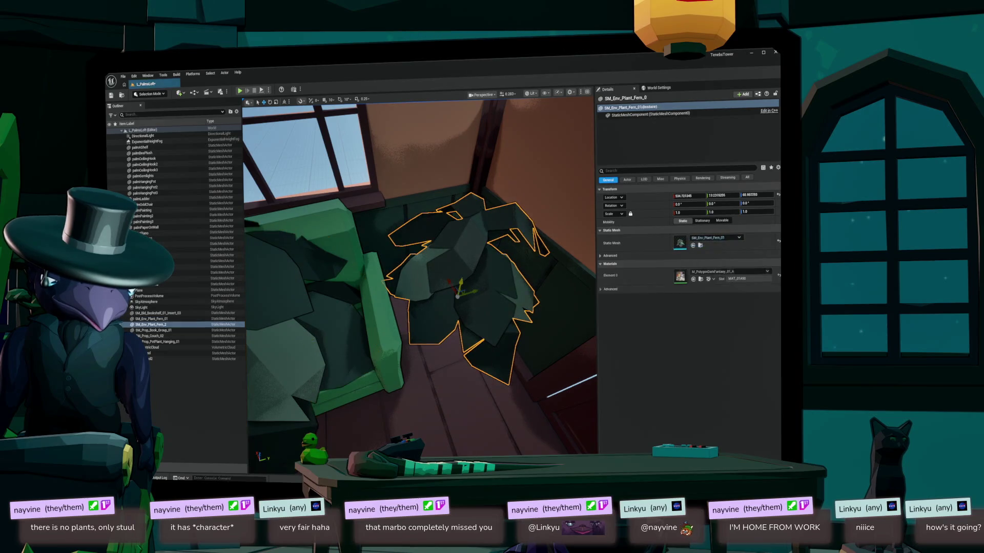
mouse_move(458, 296)
mouse_down()
mouse_move(468, 292)
mouse_move(445, 300)
mouse_up()
key(Delete)
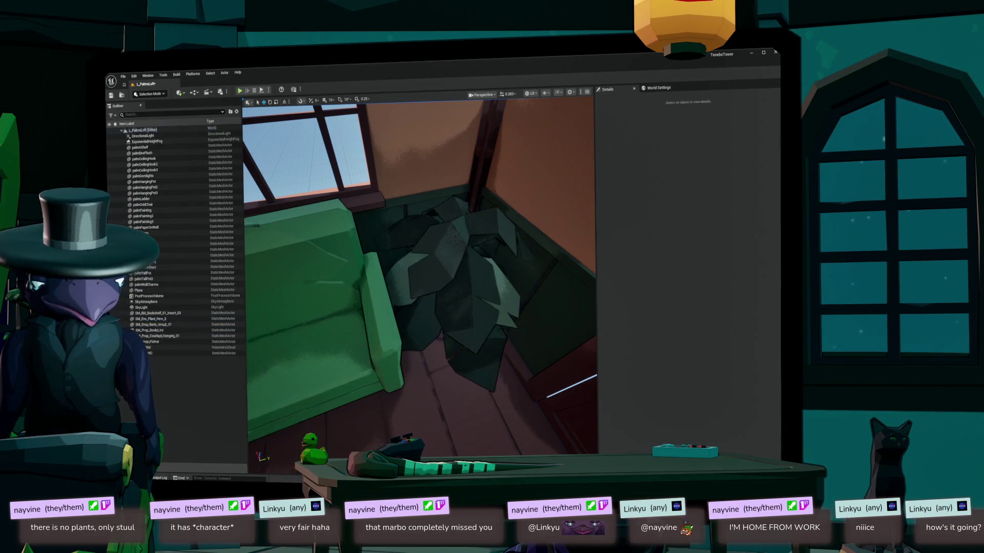
scroll(417, 280, up, 5)
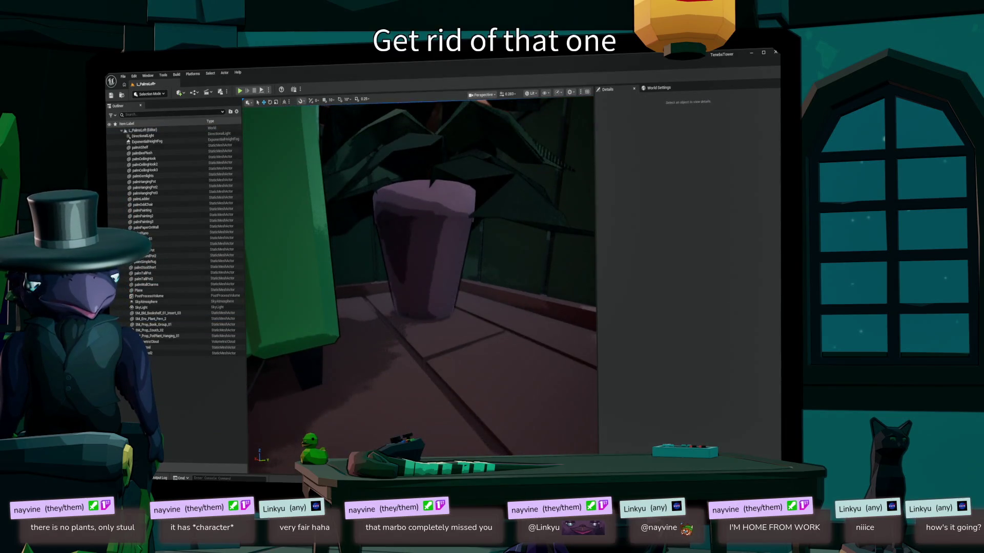
scroll(418, 279, down, 6)
scroll(418, 284, down, 3)
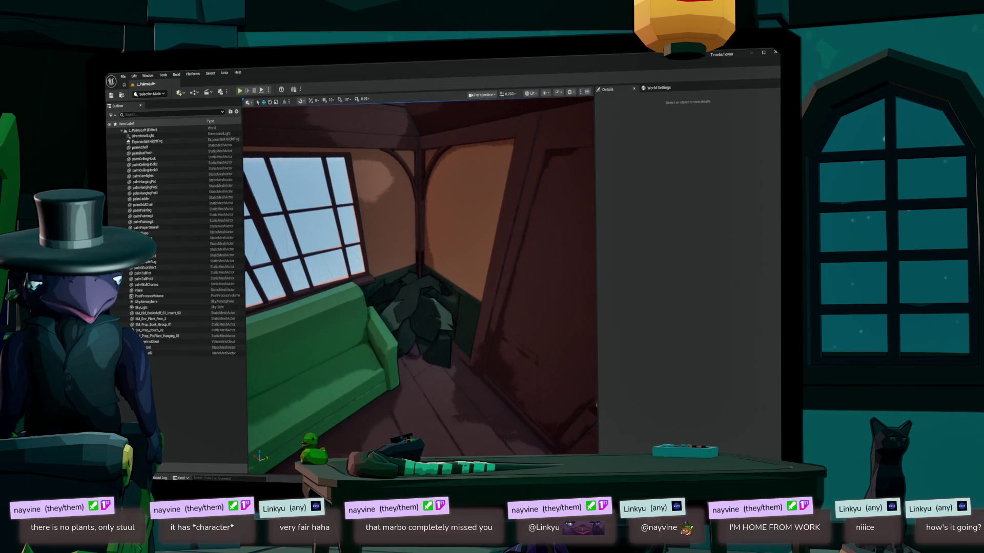
mouse_move(418, 279)
mouse_down()
mouse_move(359, 279)
mouse_move(418, 271)
mouse_up()
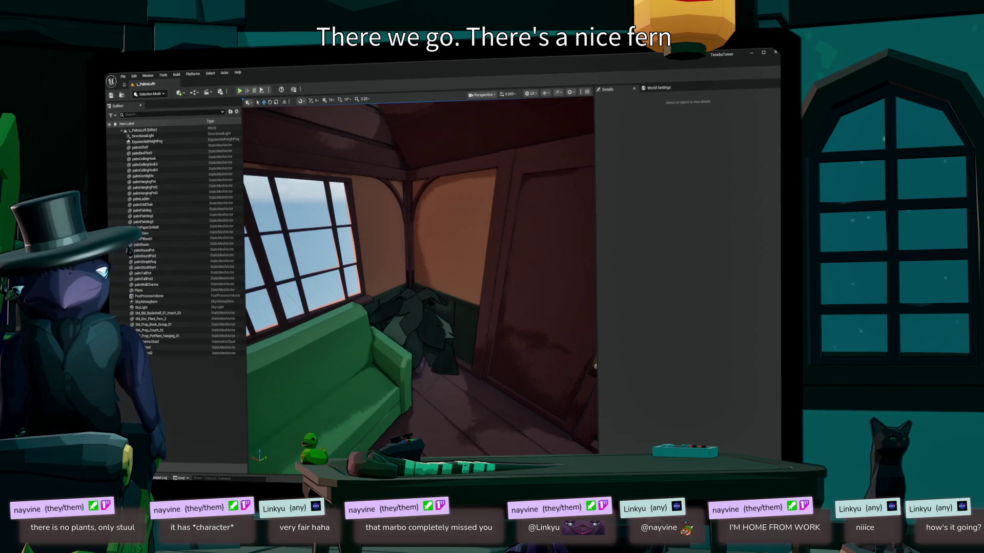
key(ctrl+space)
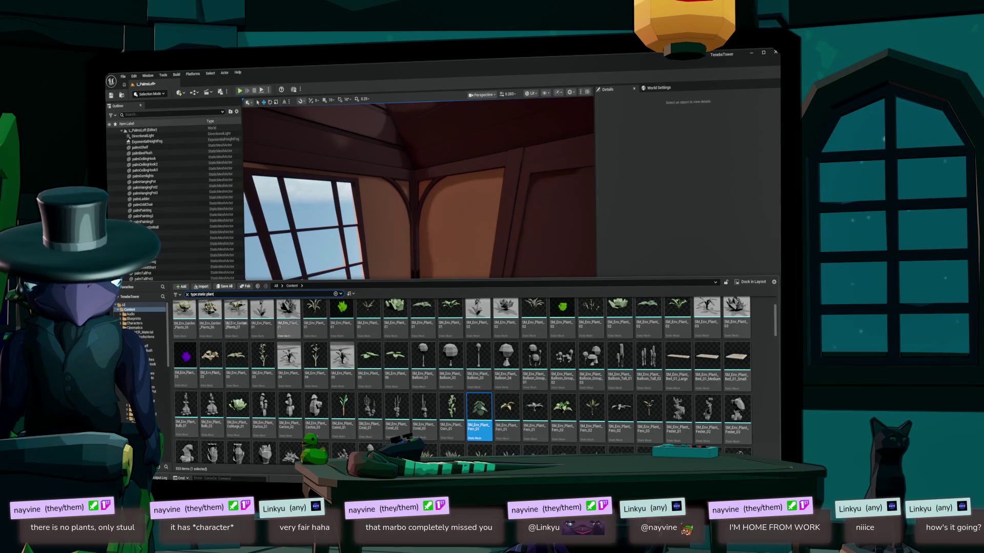
- Clear the 'type:static plant' search and show the top-level Content folder
click(335, 293)
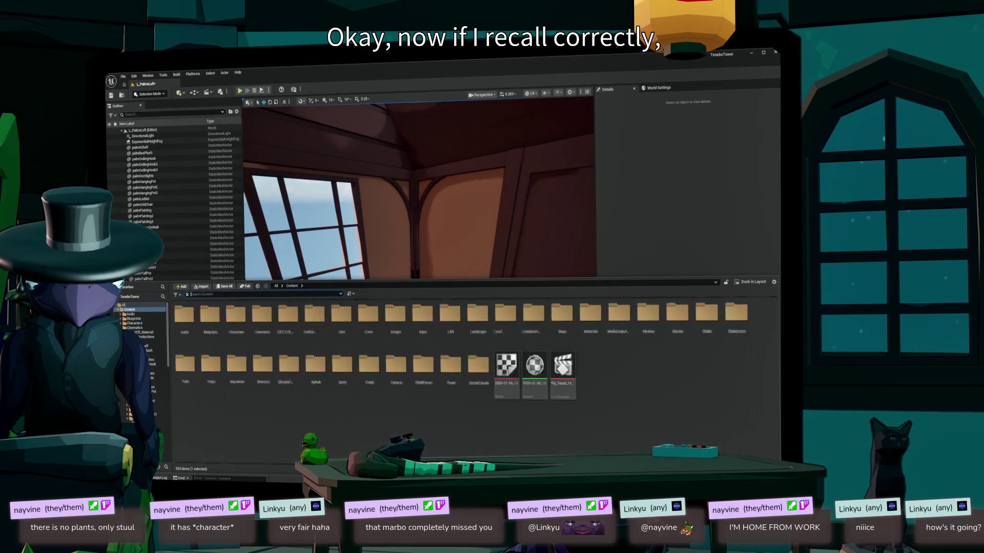
click(129, 310)
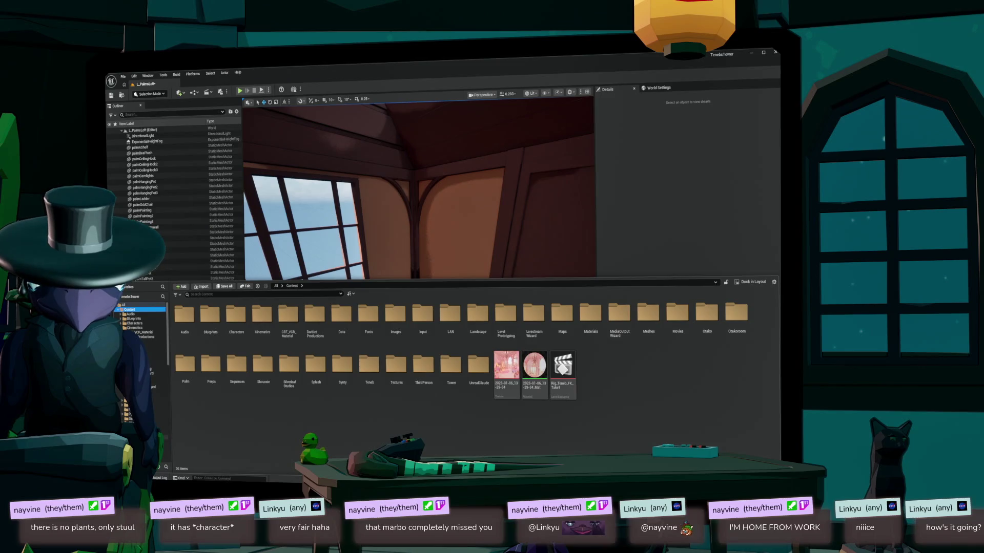
scroll(141, 320, down, 4)
scroll(141, 320, down, 2)
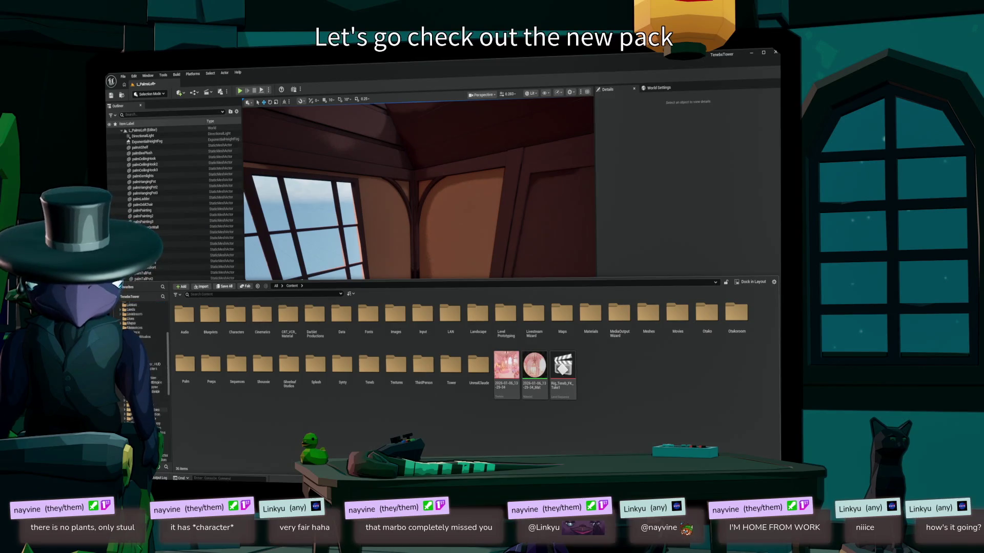
scroll(141, 321, down, 2)
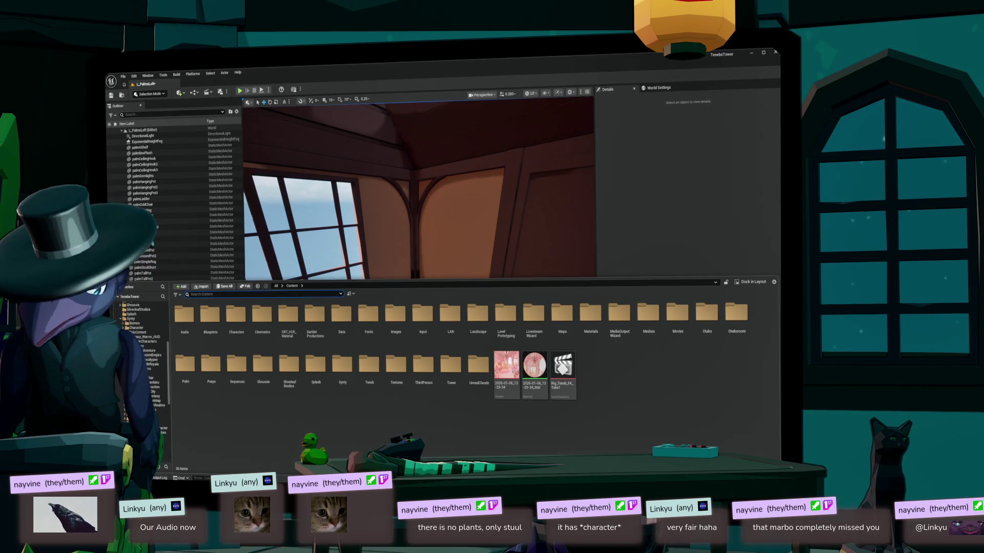
- Pull back to a wide view of the loft around the green loveseat
drag(421, 194, 441, 200)
mouse_move(420, 277)
mouse_down()
mouse_move(405, 267)
mouse_move(415, 272)
mouse_move(417, 261)
mouse_move(412, 279)
mouse_move(425, 277)
mouse_move(423, 267)
mouse_move(420, 274)
mouse_up()
key(ctrl+space)
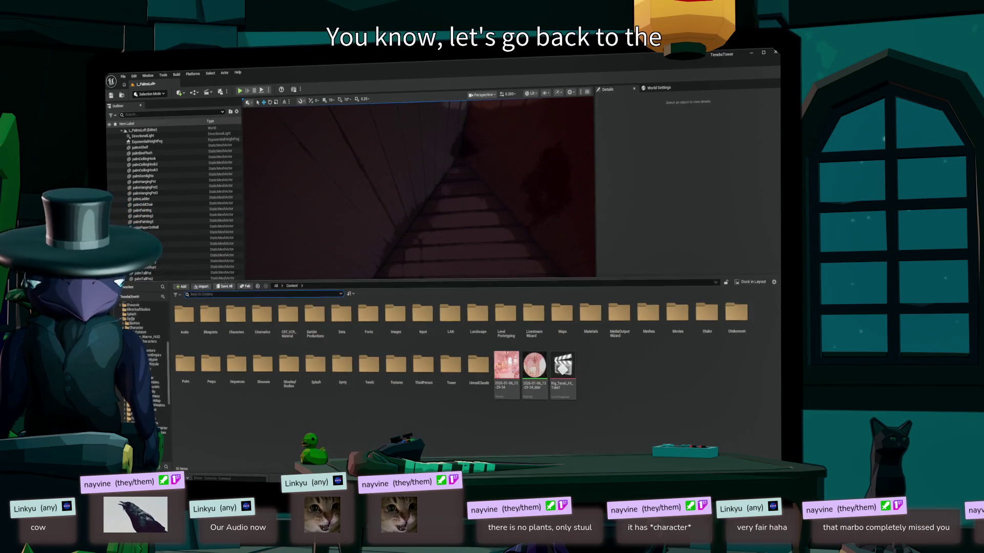
- Load the Overview map from Content > Synty > PolygonFantasyVillage > Maps
click(420, 275)
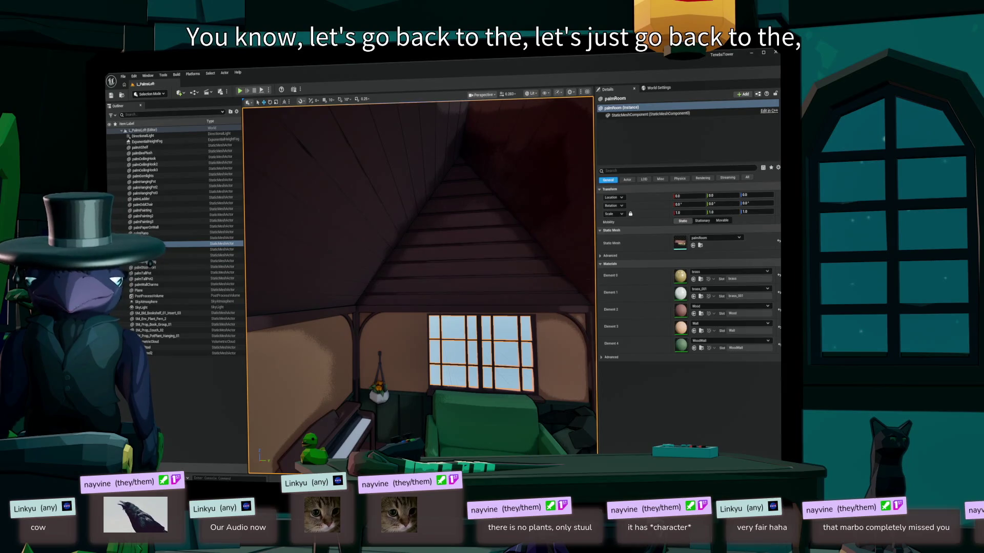
drag(420, 275, 415, 295)
key(ctrl+space)
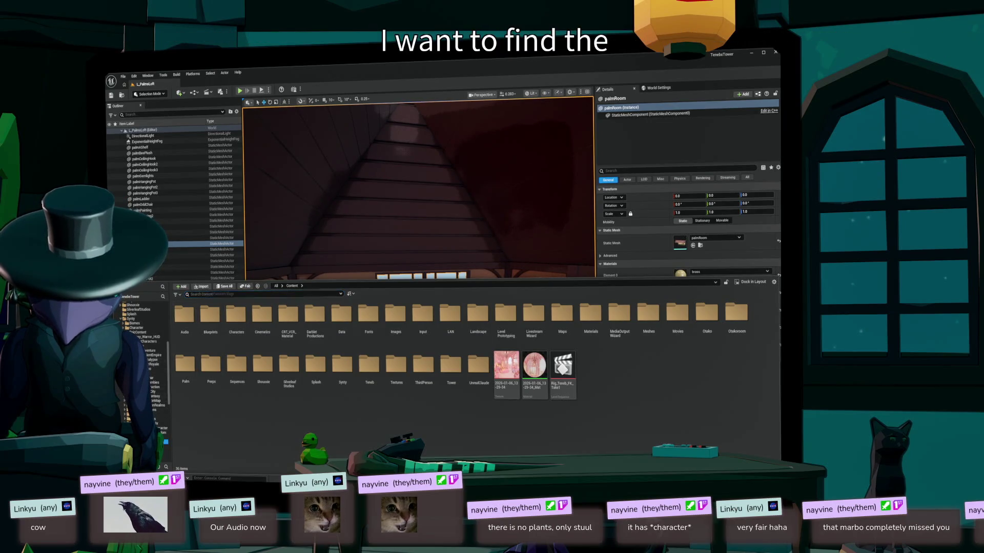
click(136, 318)
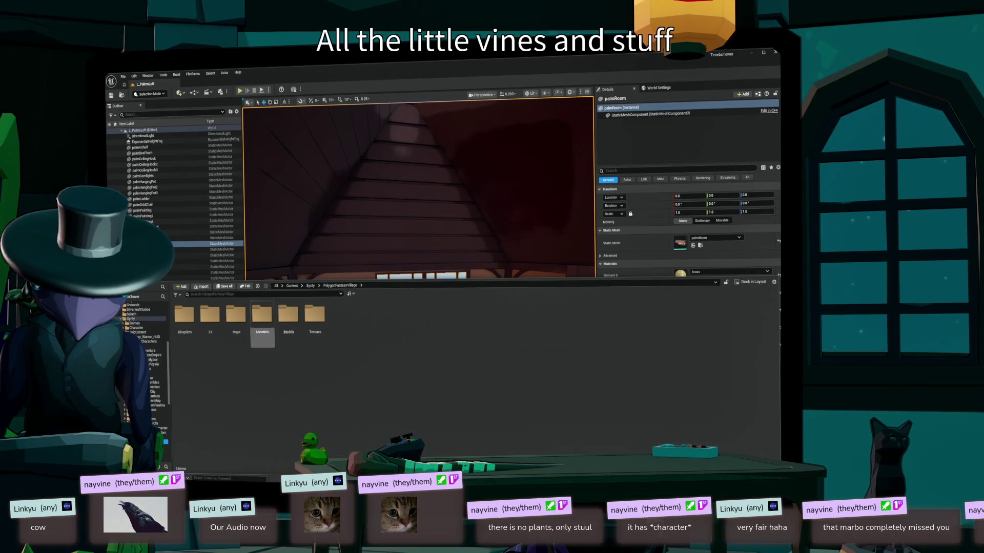
double_click(235, 316)
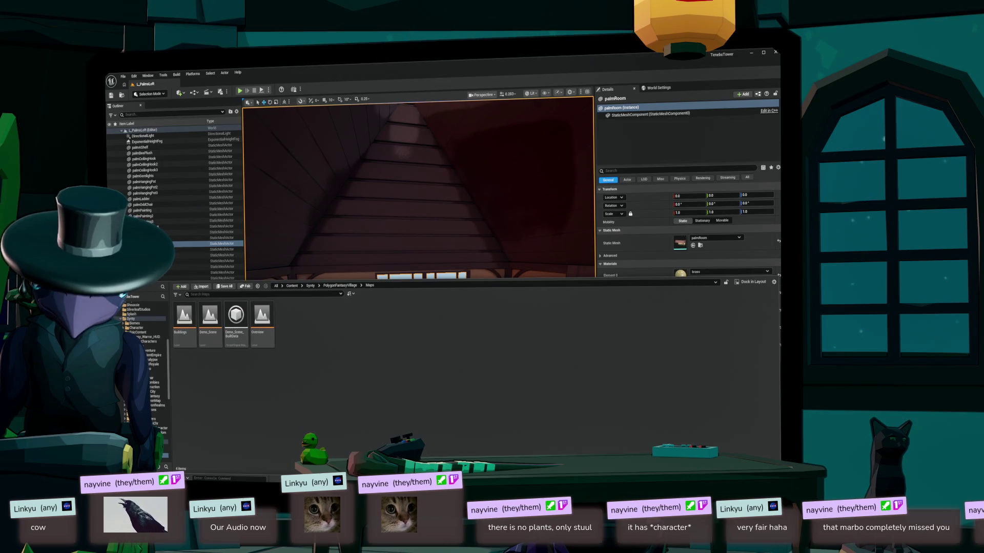
click(262, 320)
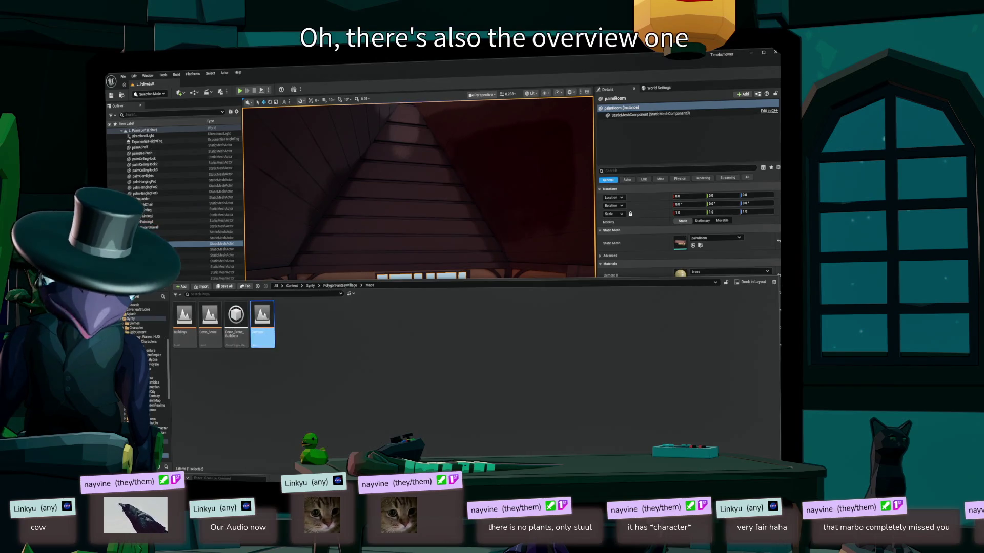
double_click(262, 321)
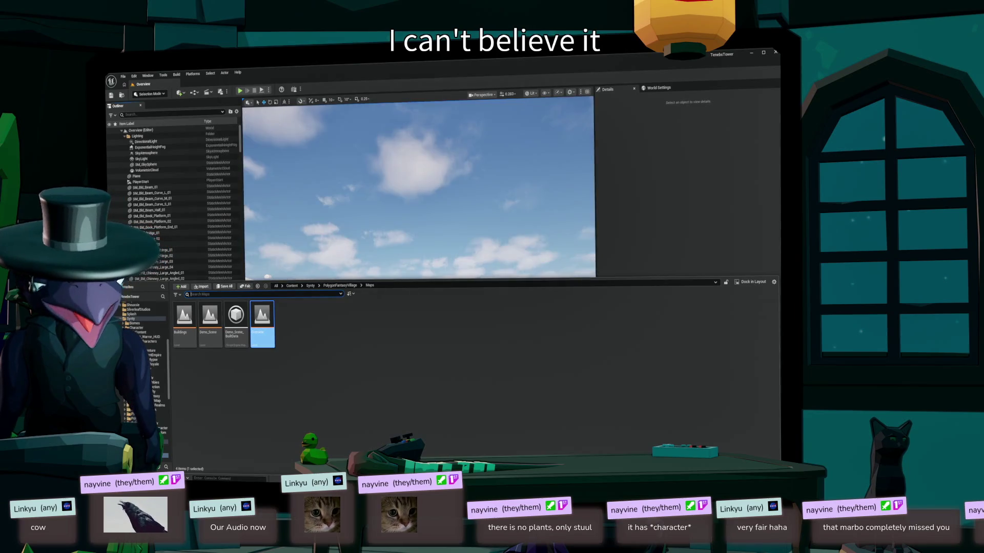
key(ctrl+space)
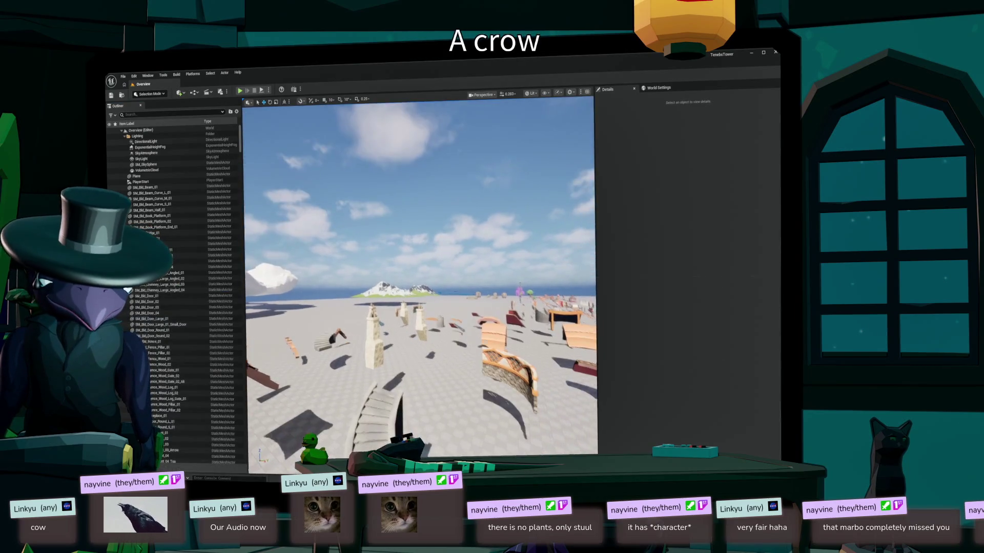
key(w)
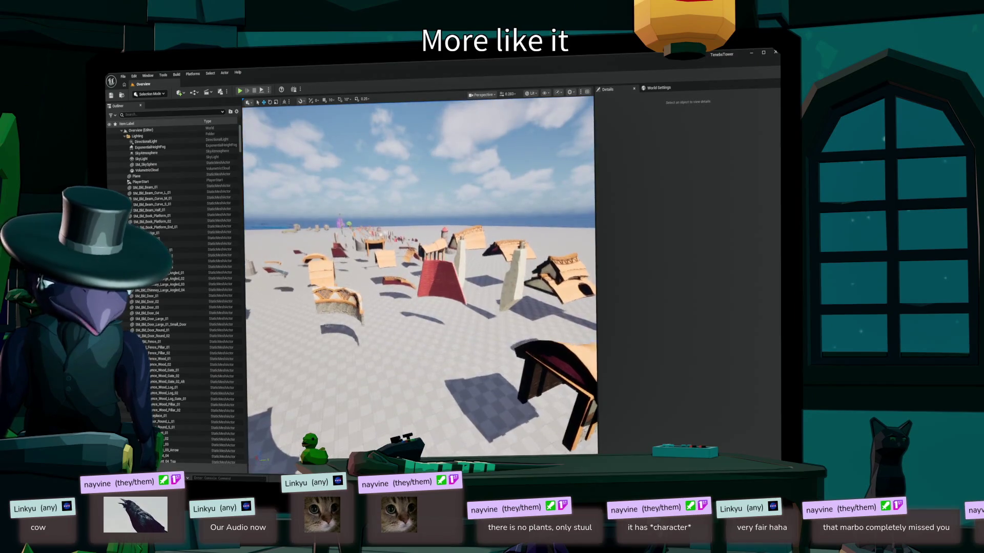
key(w)
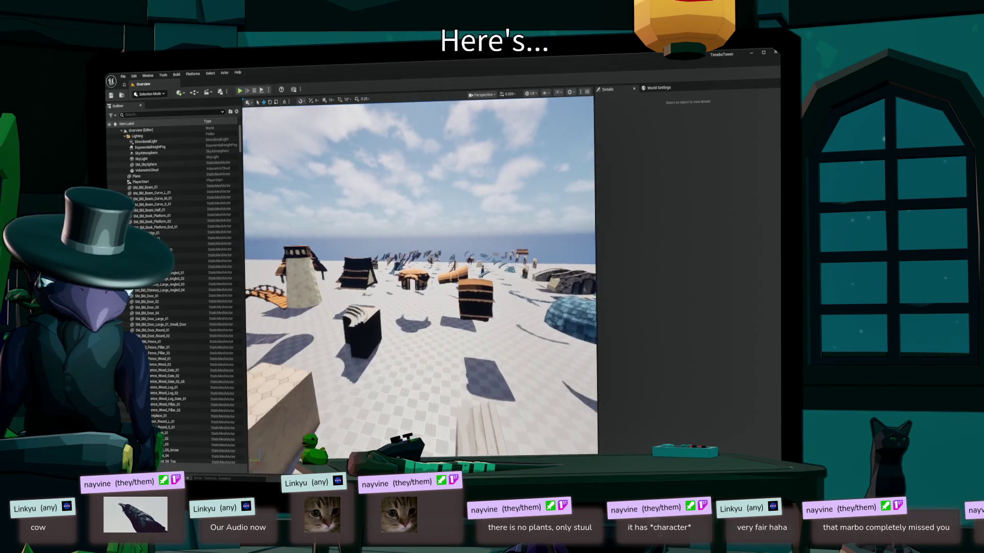
key(w)
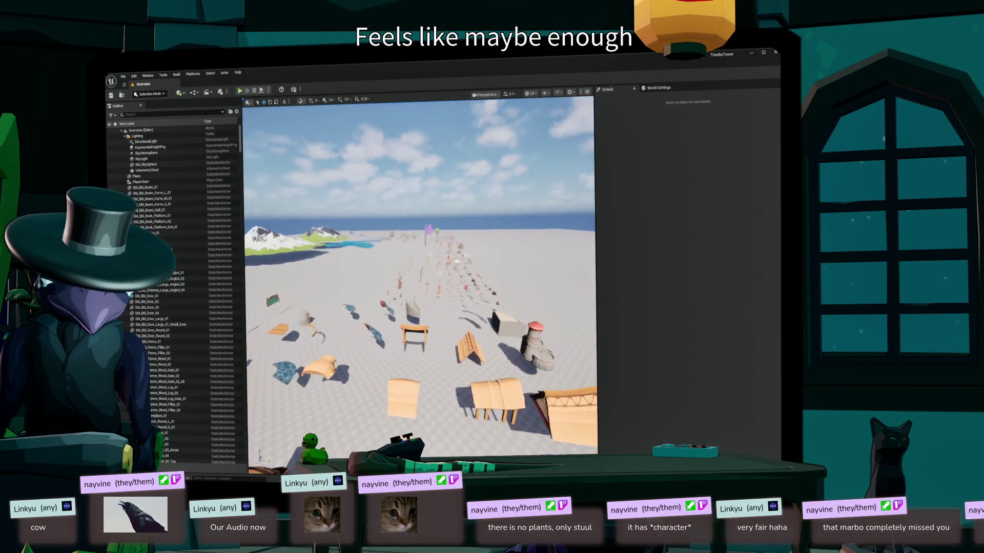
key(w)
key(w)
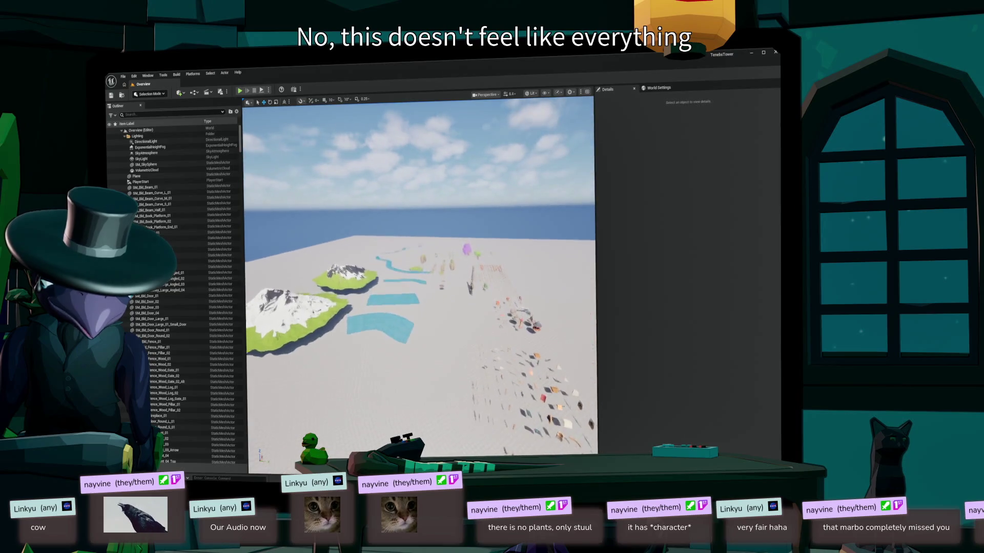
key(w)
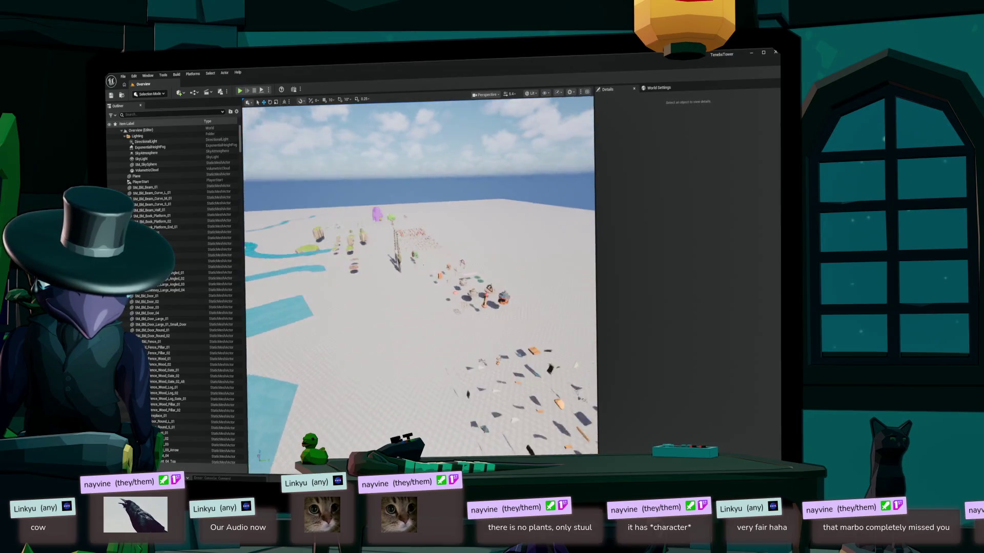
key(w)
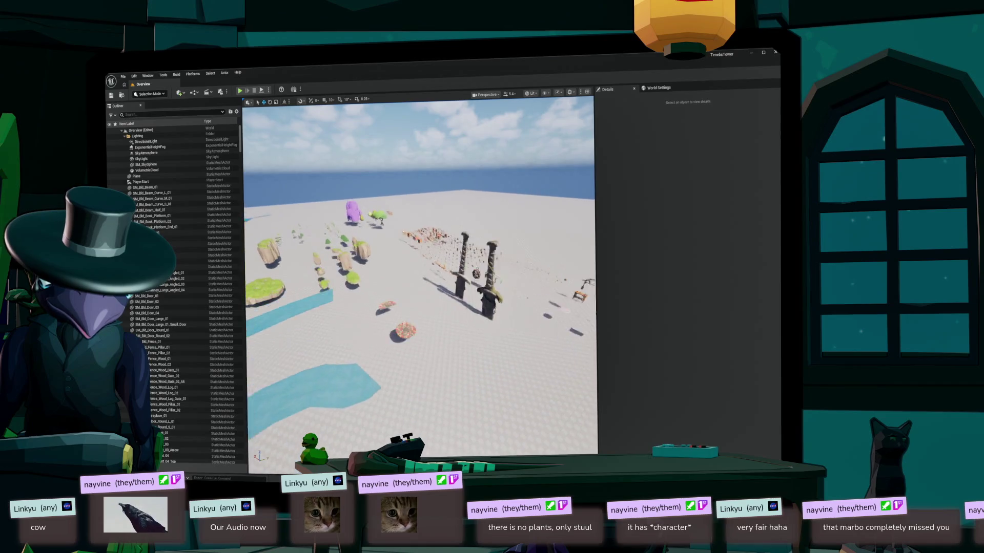
key(w)
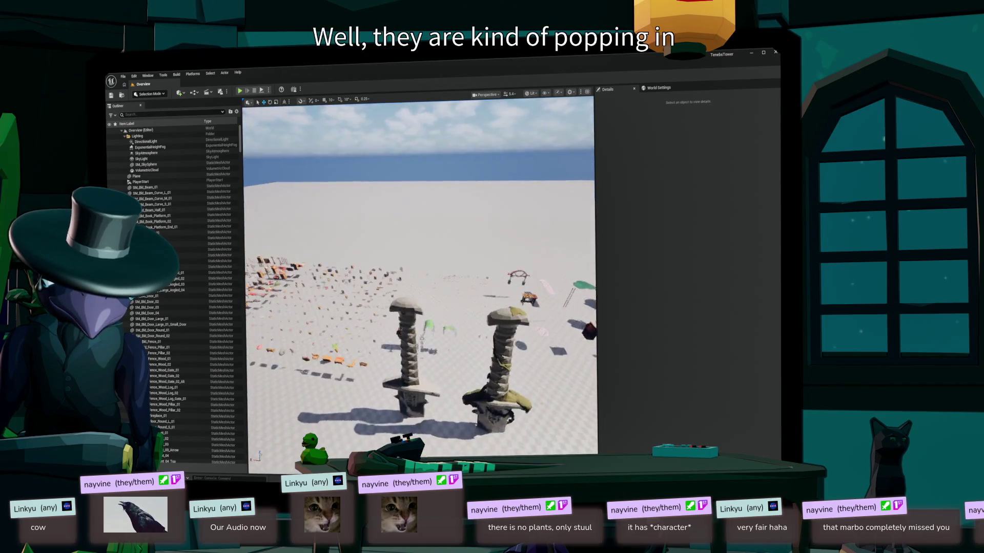
key(w)
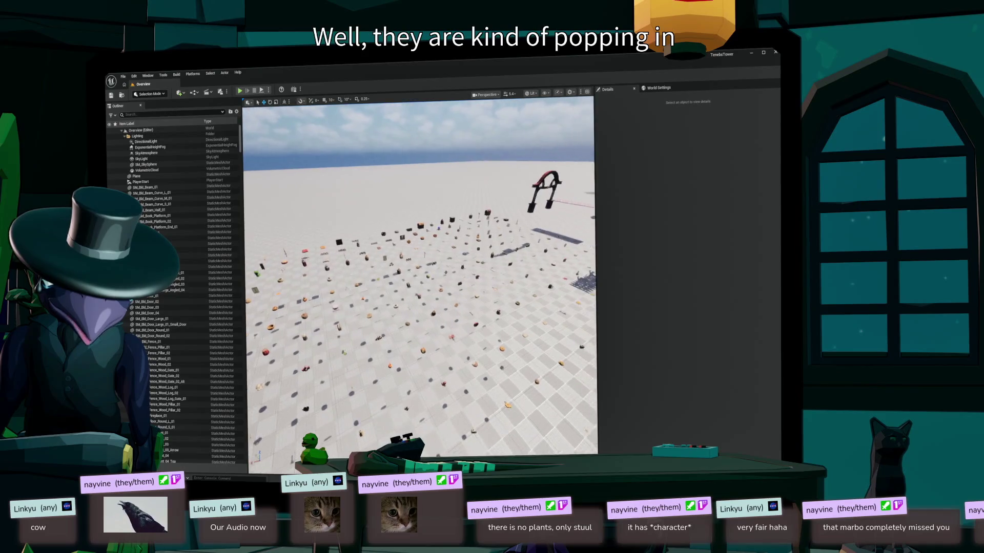
key(w)
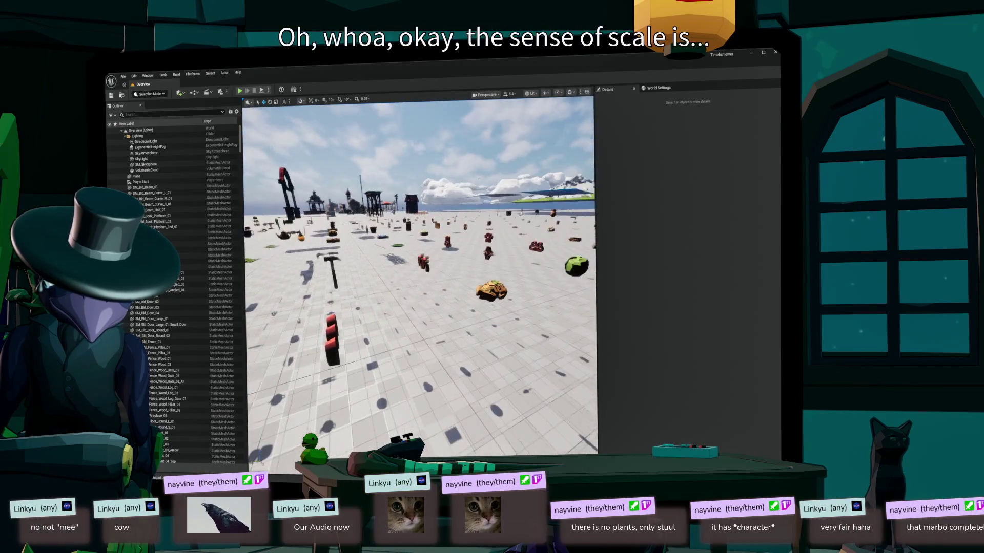
key(s)
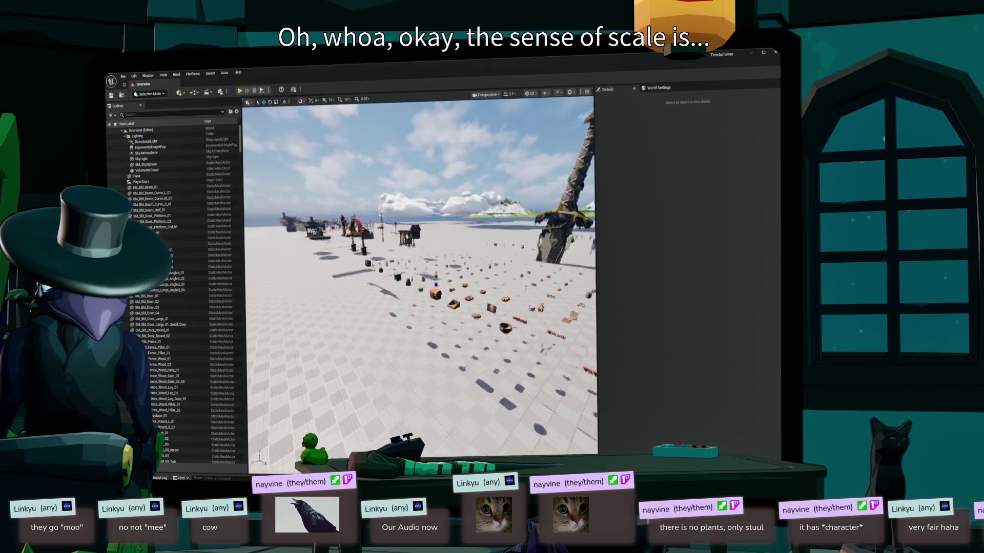
key(w)
key(w)
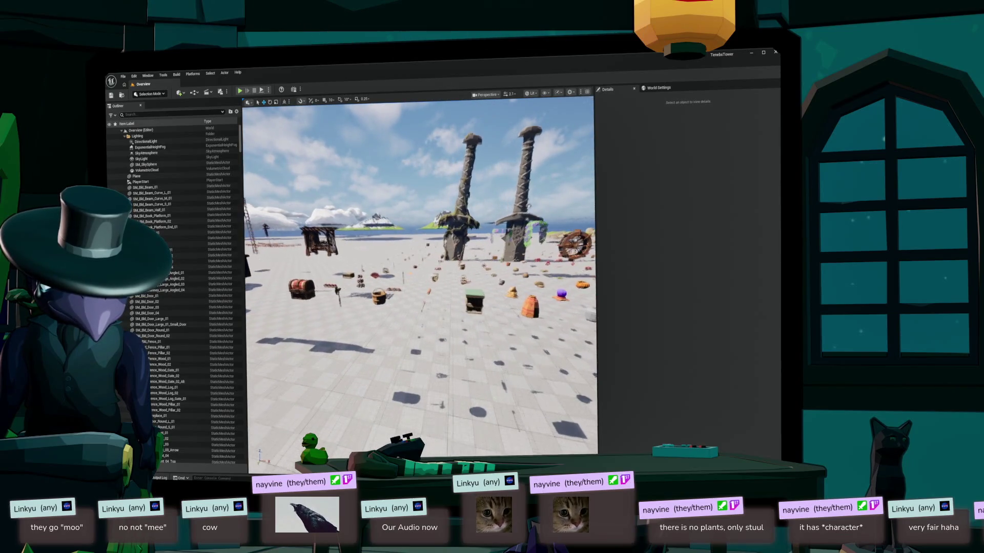
key(w)
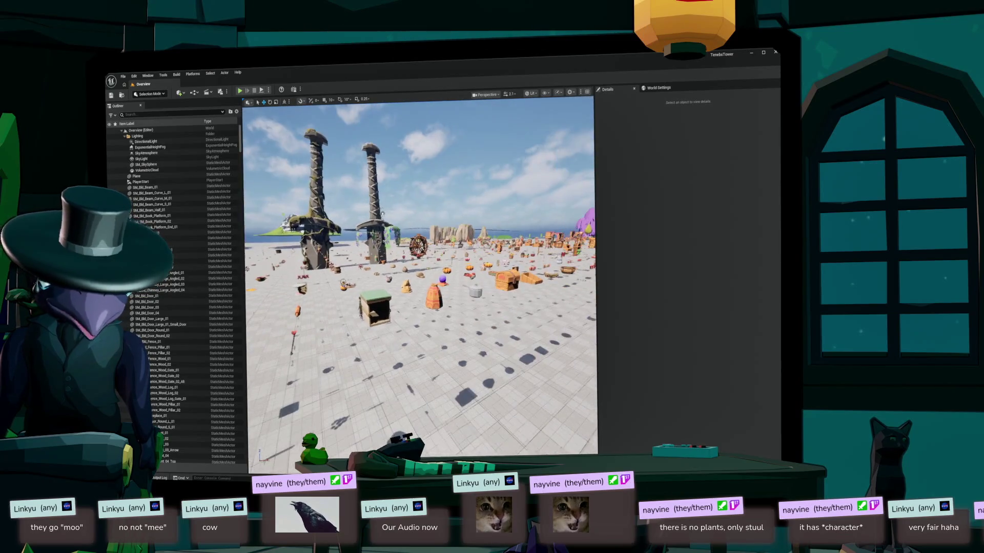
key(w)
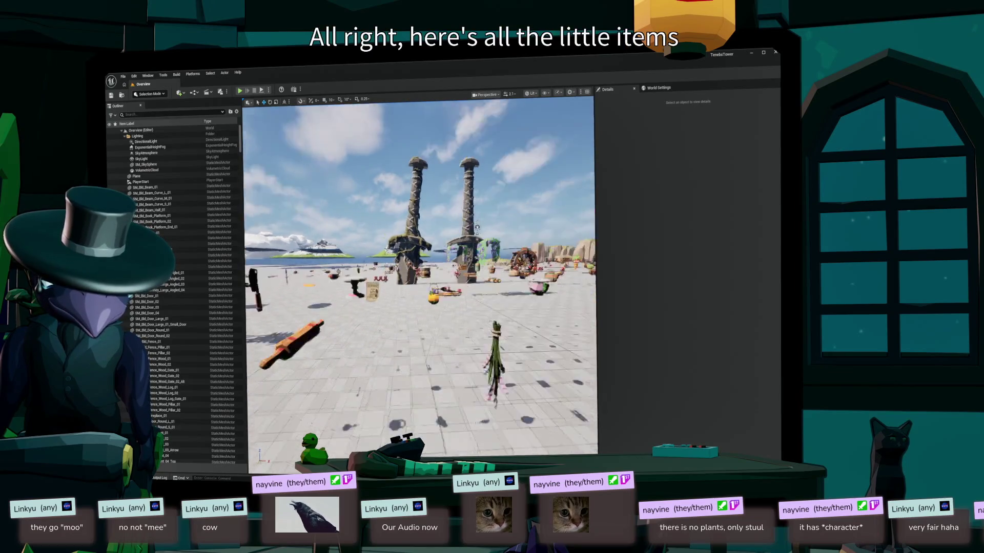
key(s)
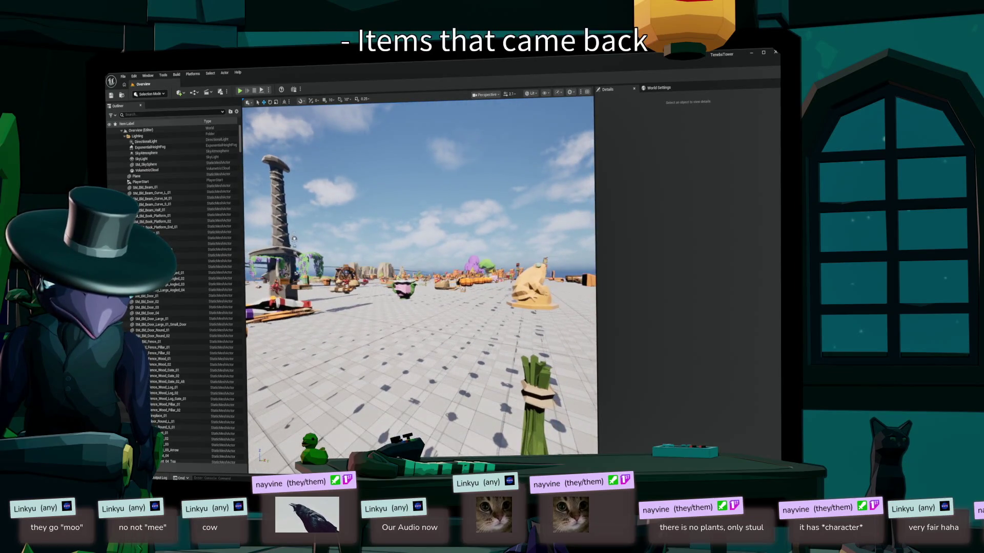
click(534, 394)
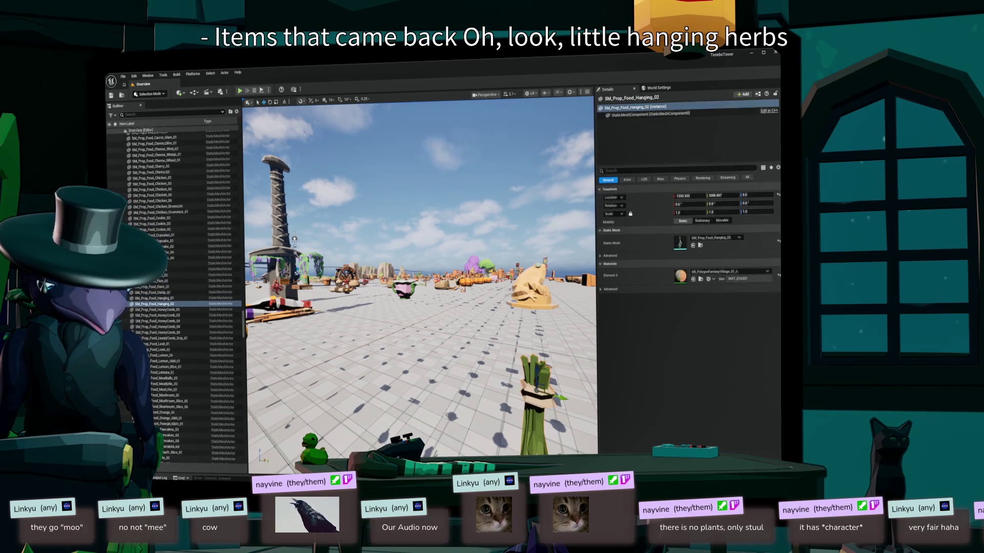
key(w)
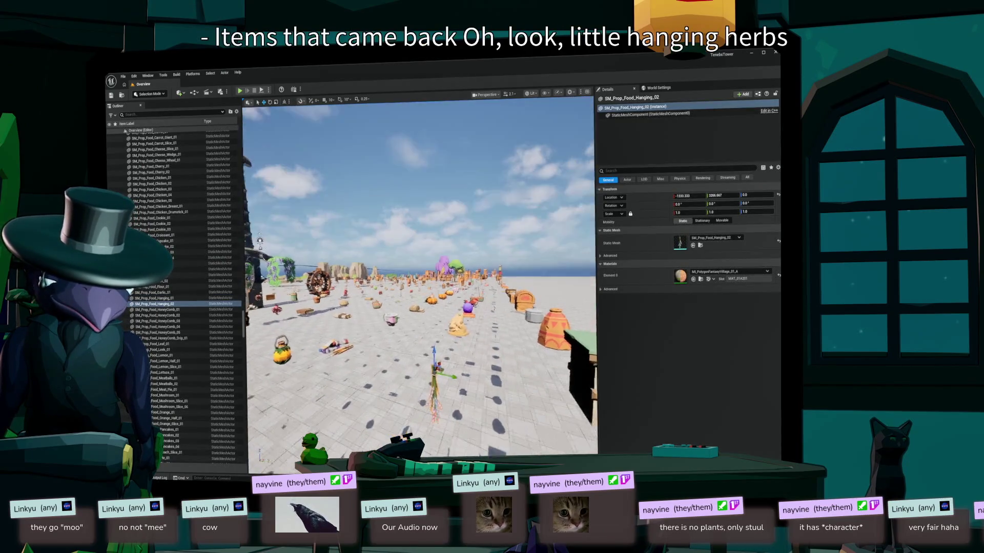
key(w)
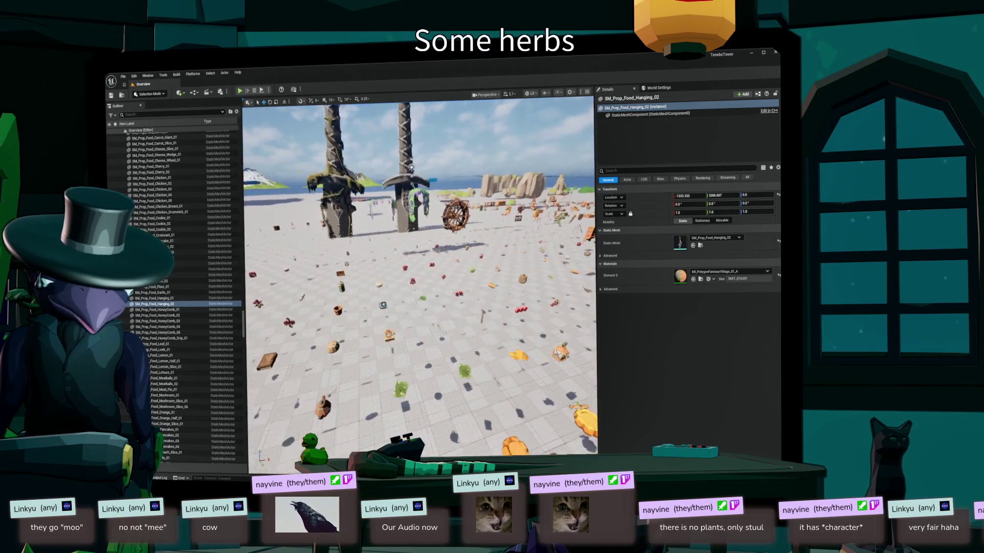
key(d)
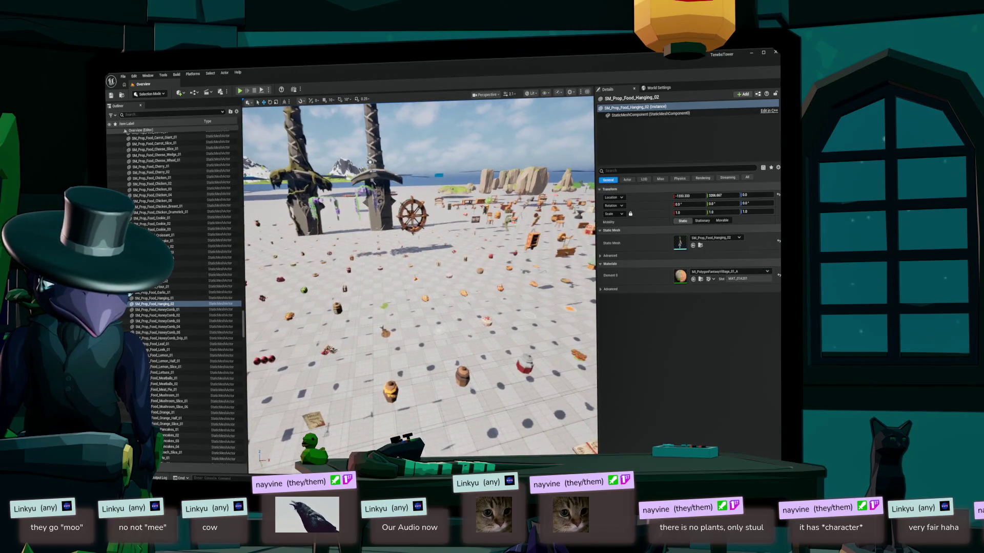
key(f)
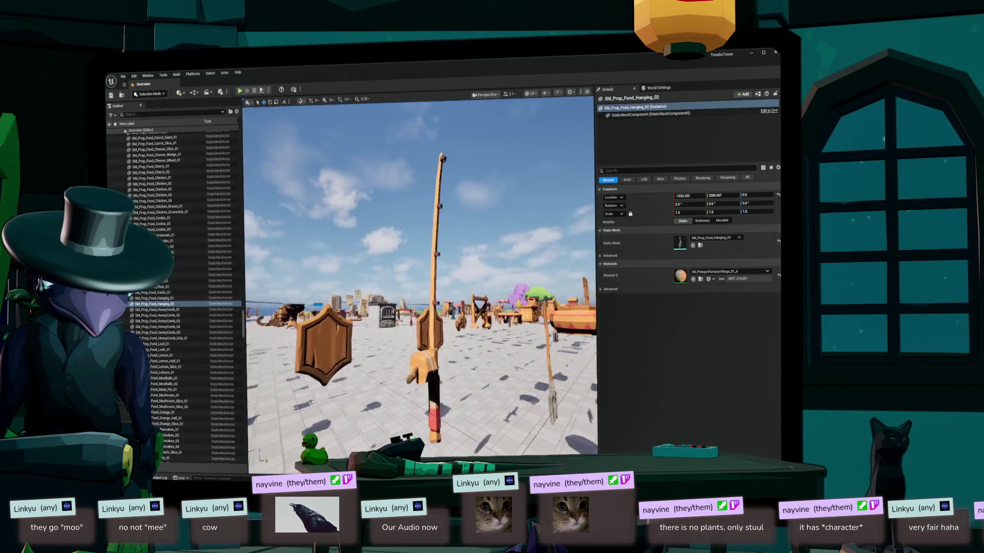
key(s)
key(f)
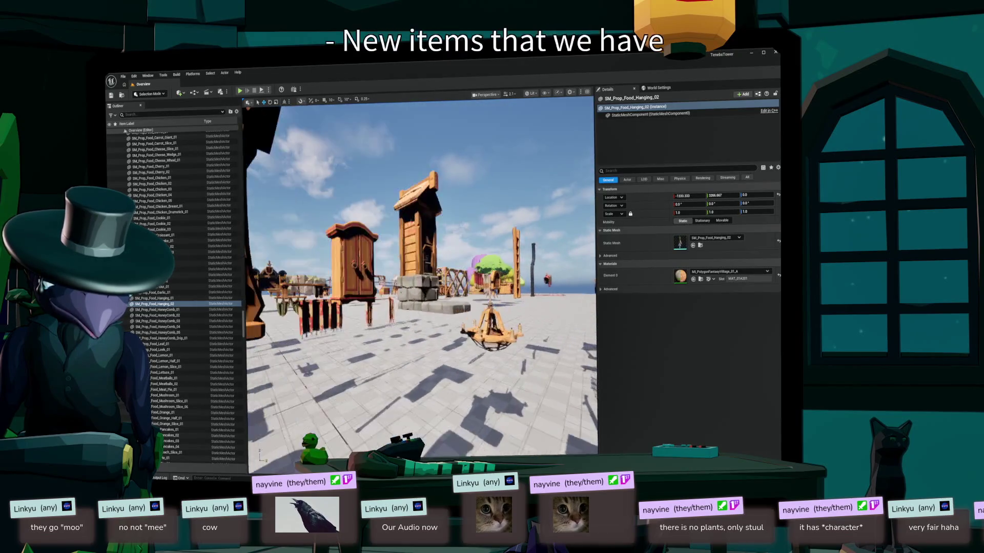
key(w)
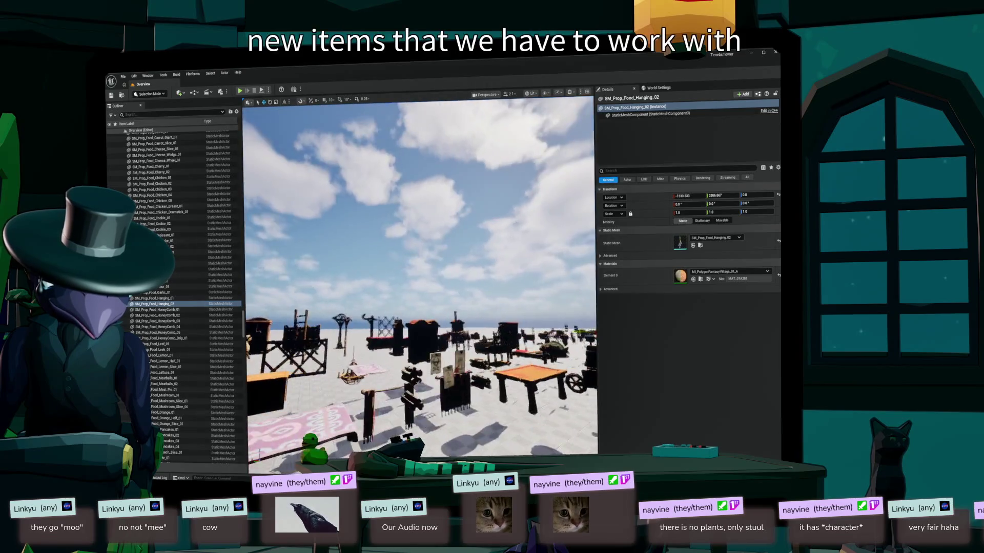
key(w)
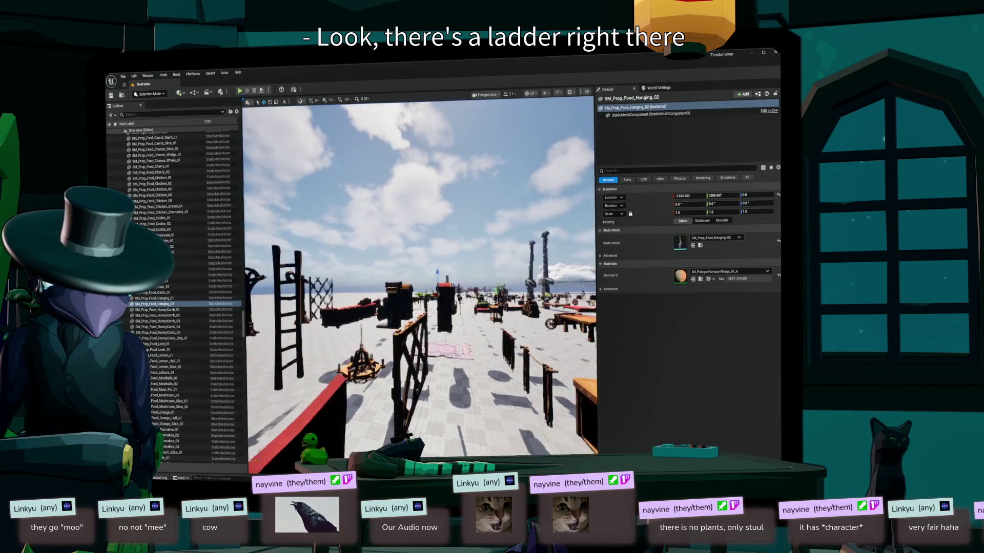
key(d)
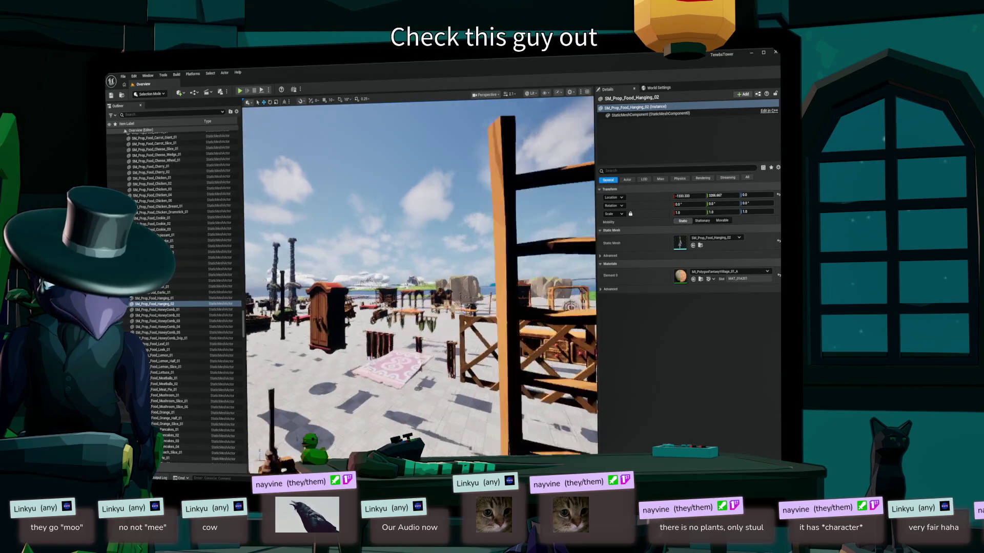
key(d)
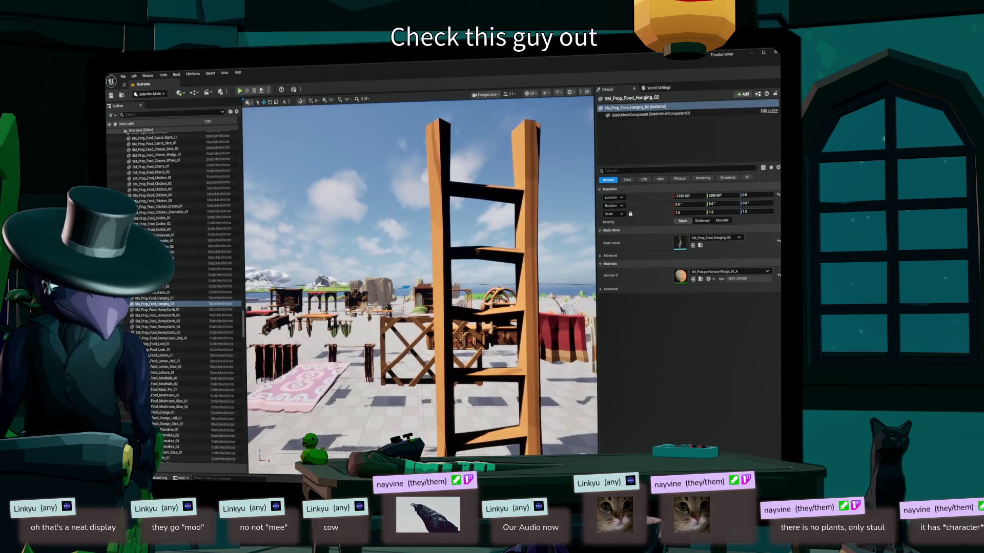
key(s)
key(w)
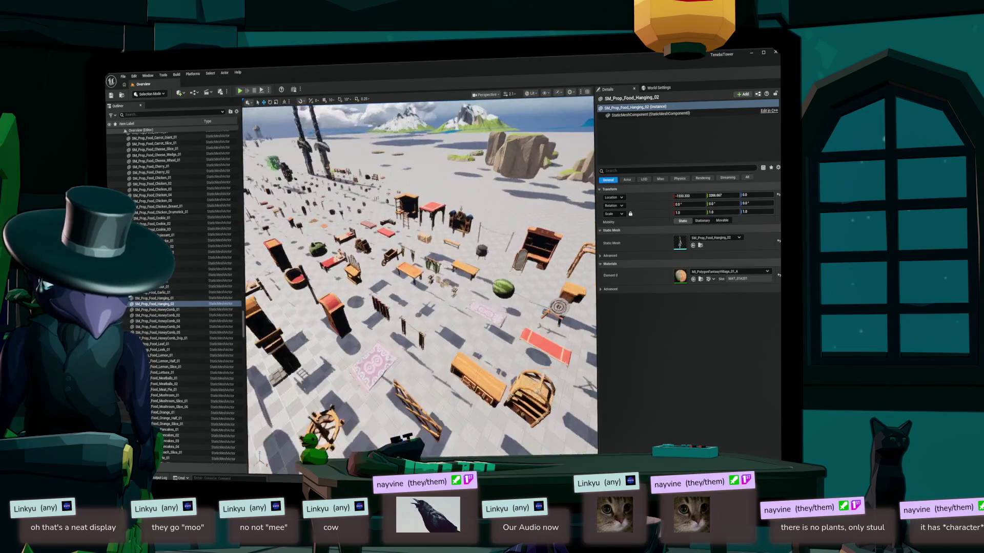
key(s)
key(a)
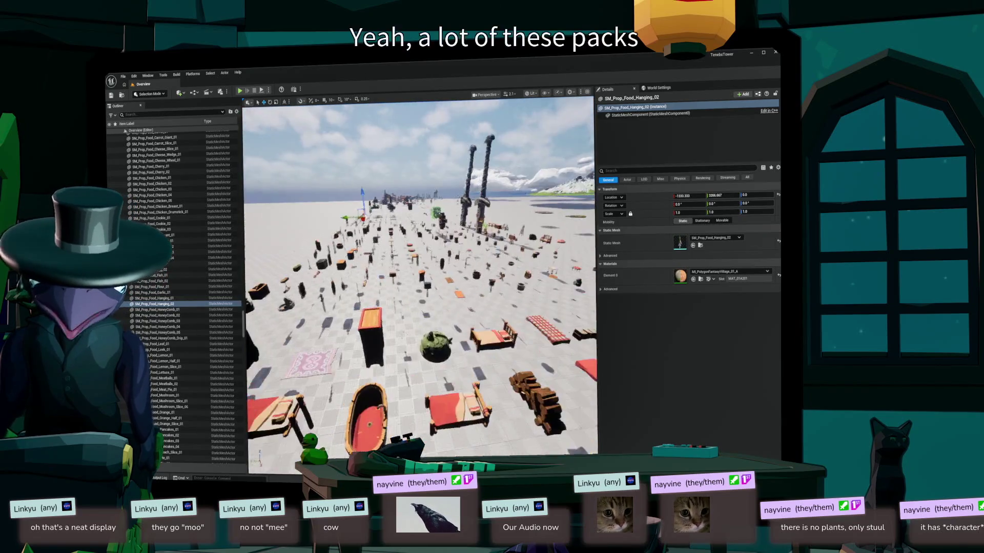
key(s)
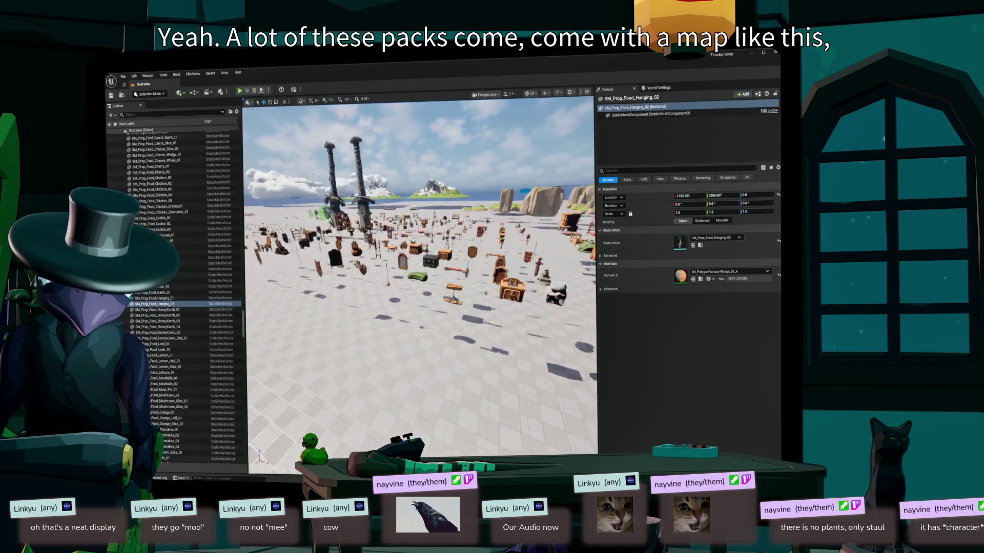
key(s)
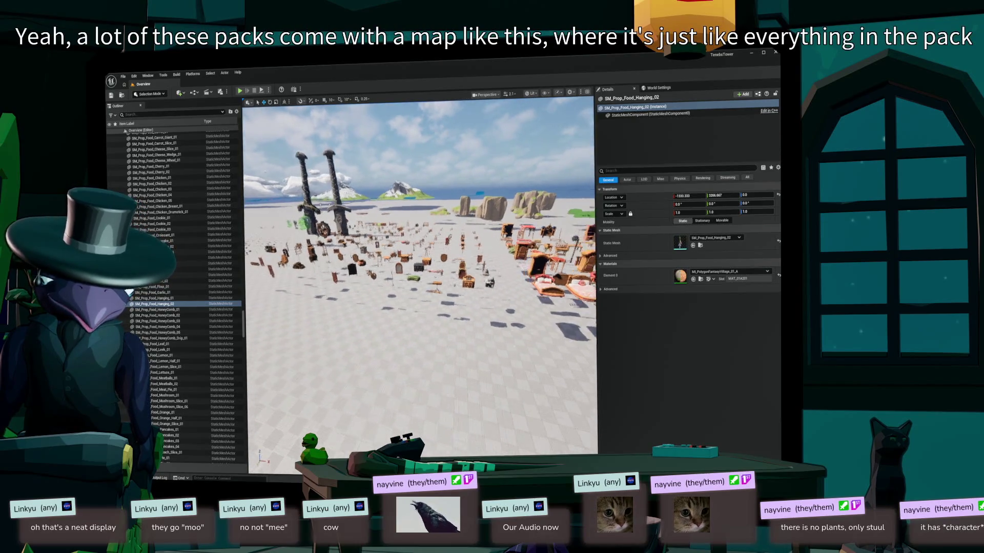
key(a)
key(d)
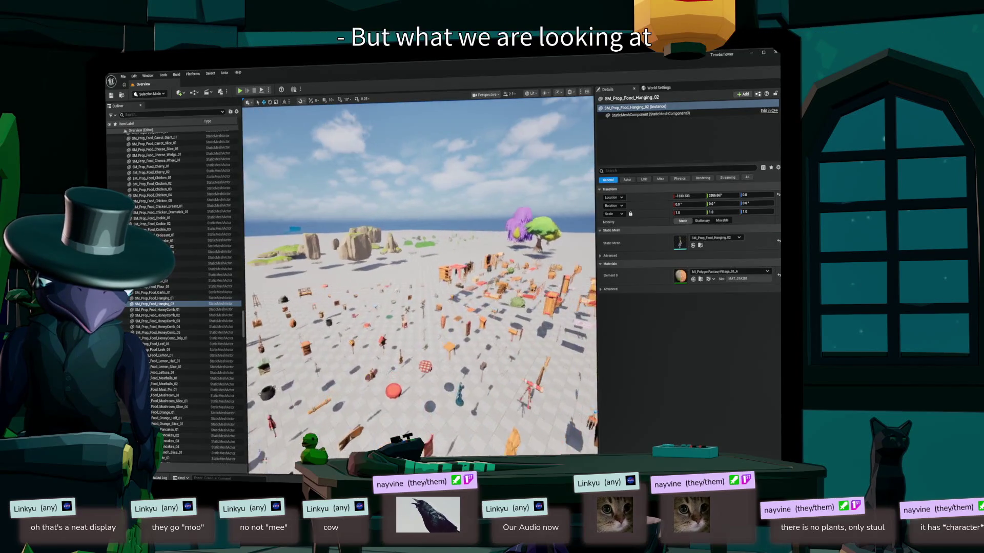
key(w)
key(w)
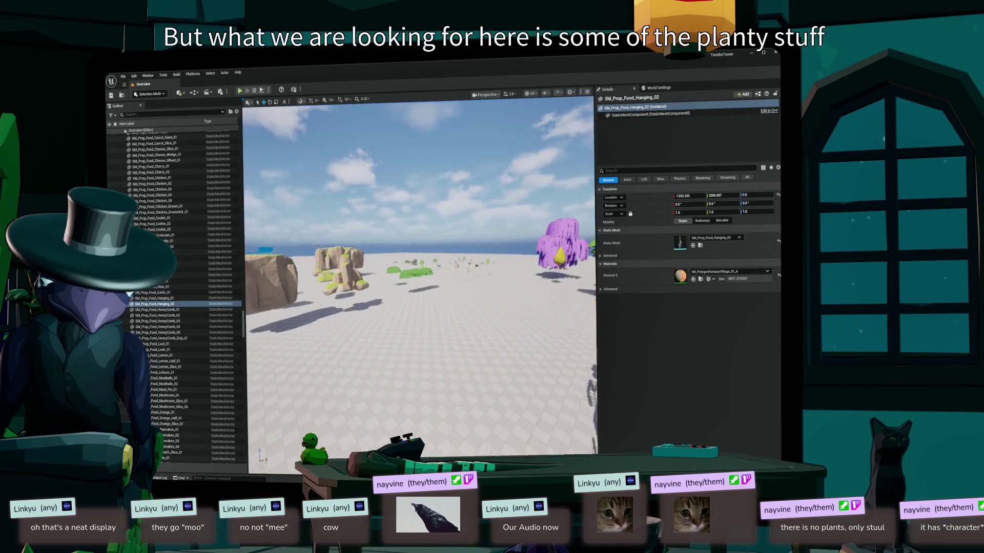
key(s)
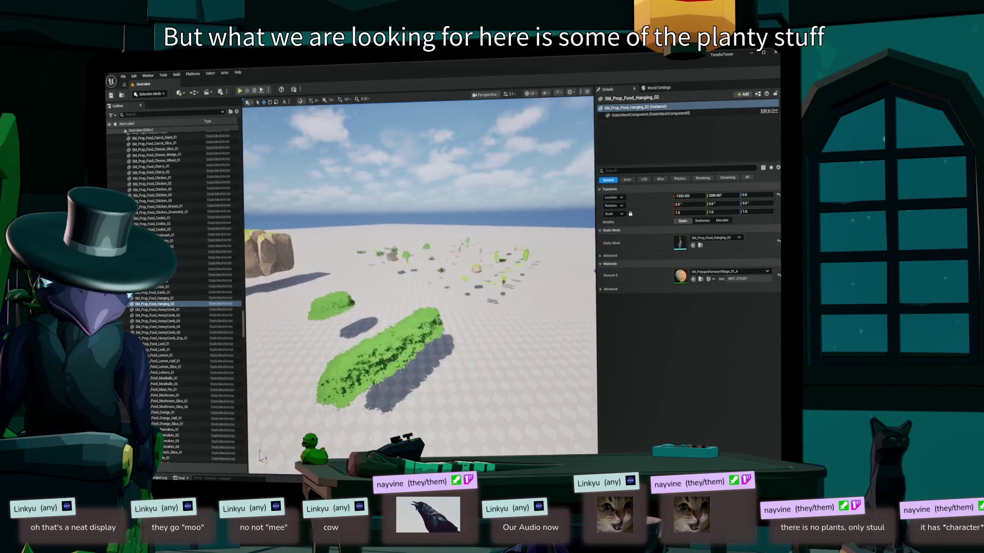
key(w)
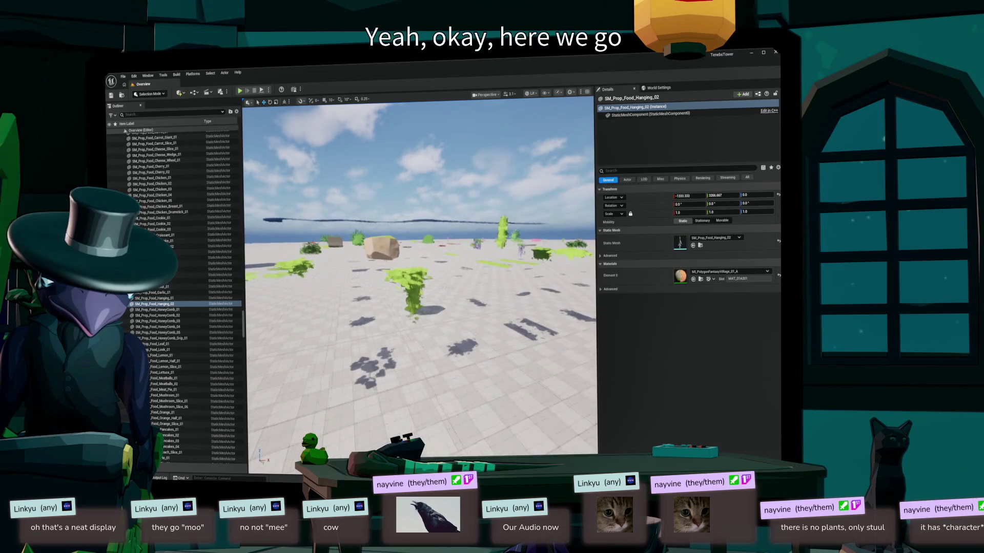
click(410, 290)
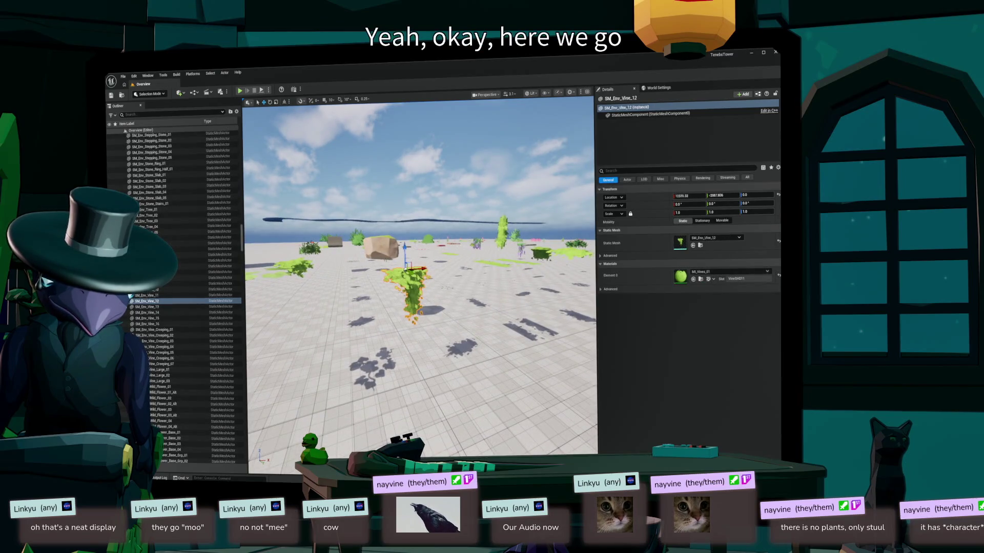
key(w)
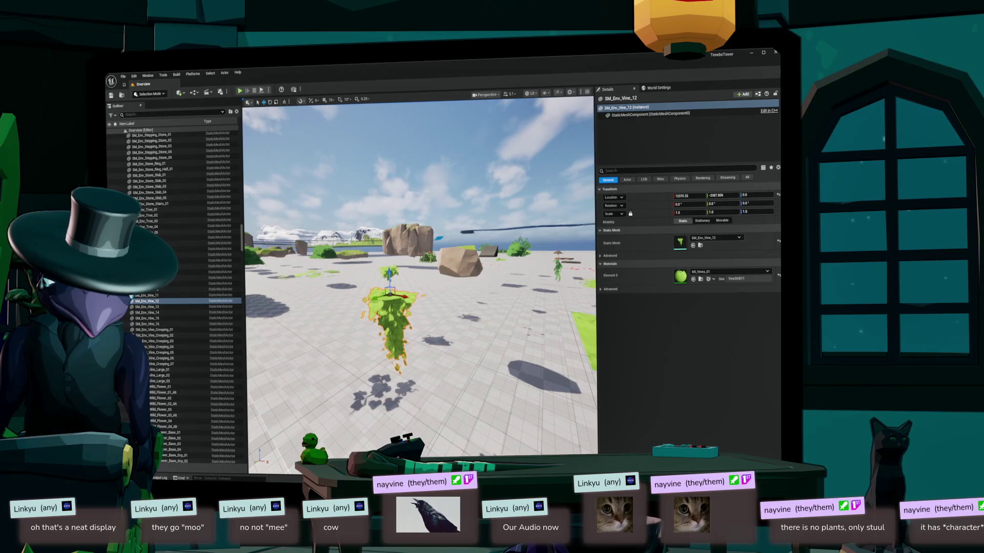
key(w)
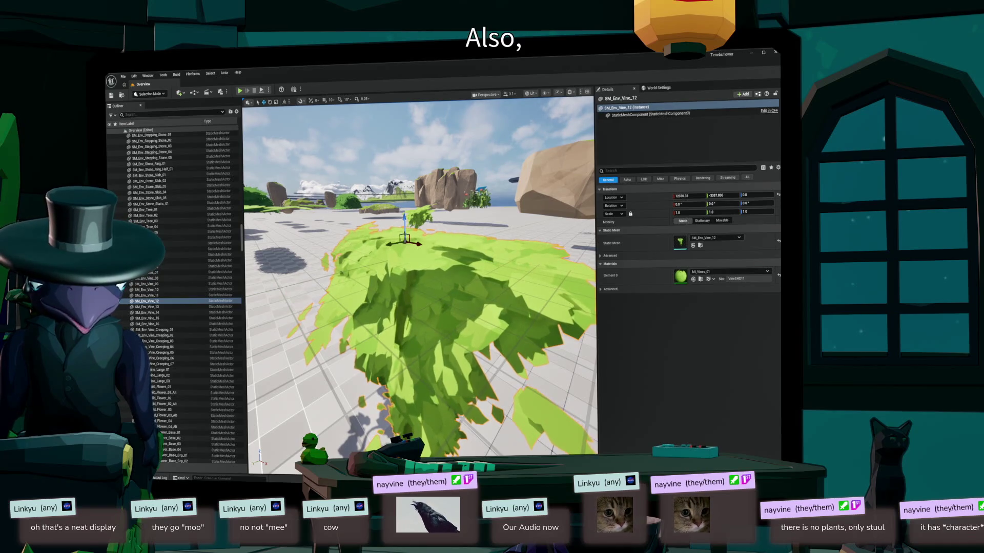
double_click(680, 276)
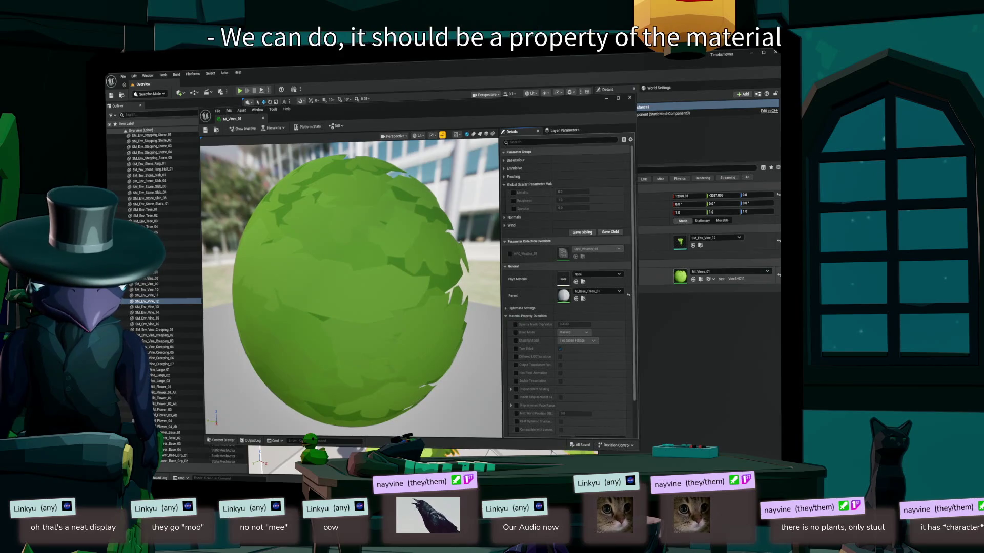
click(505, 226)
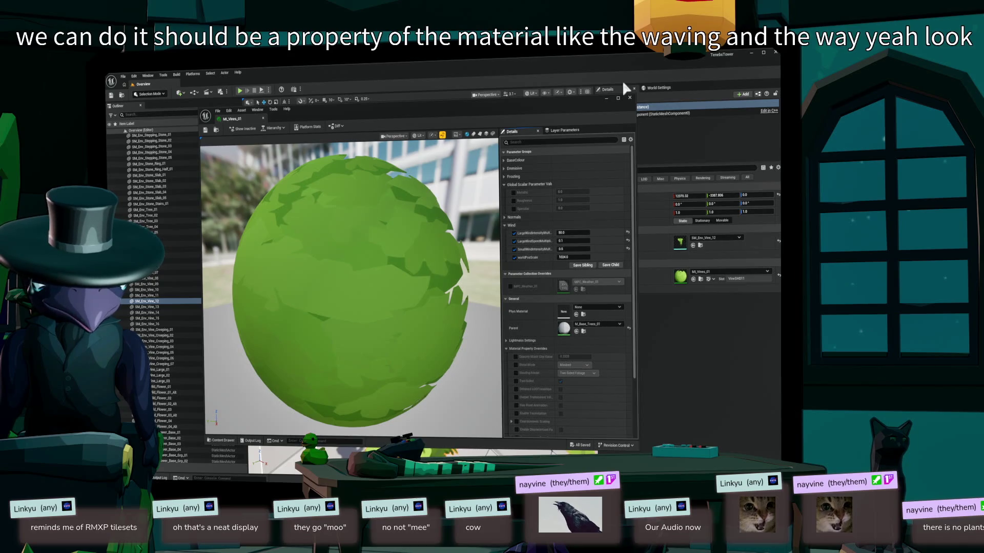
click(630, 97)
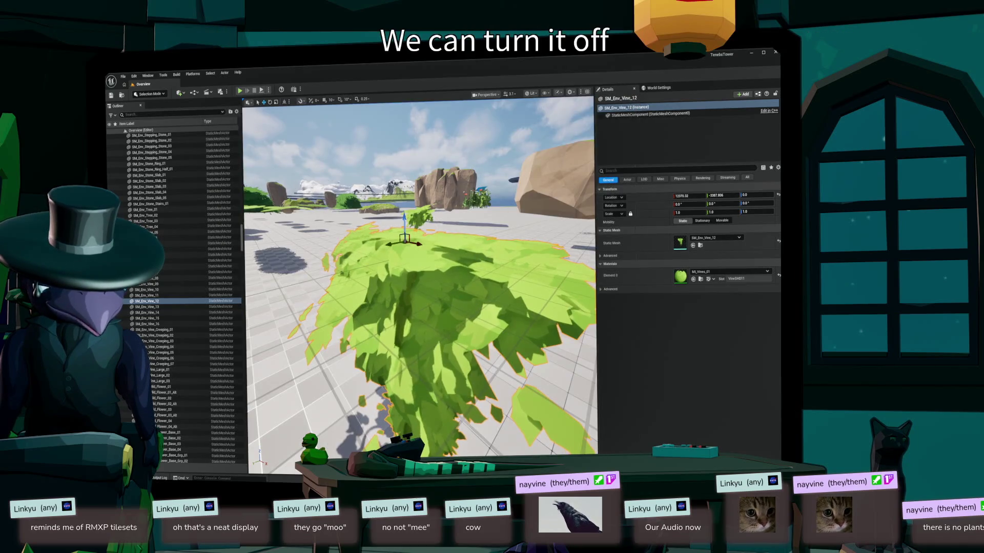
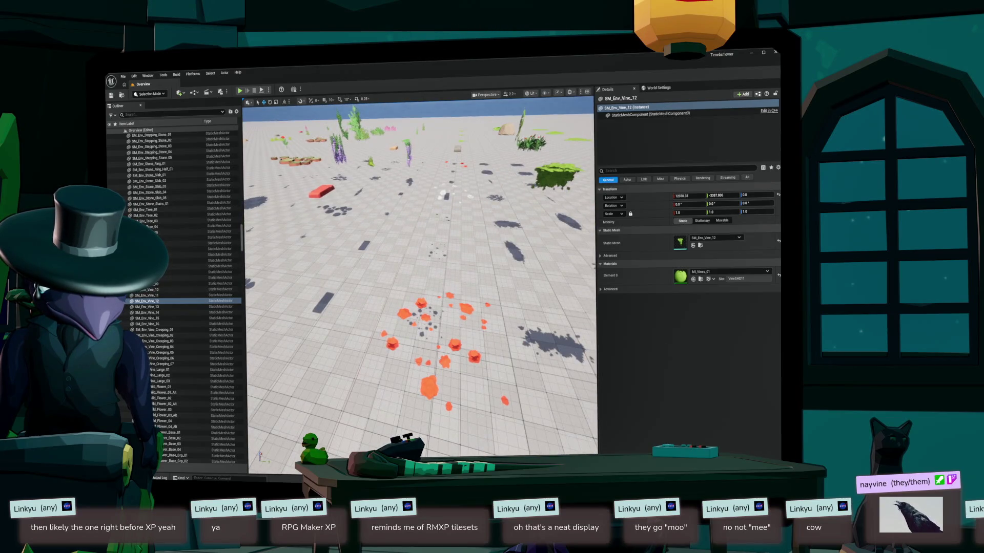
- Select the red flower mesh and fly around the flowers toward the hanging vines
click(442, 332)
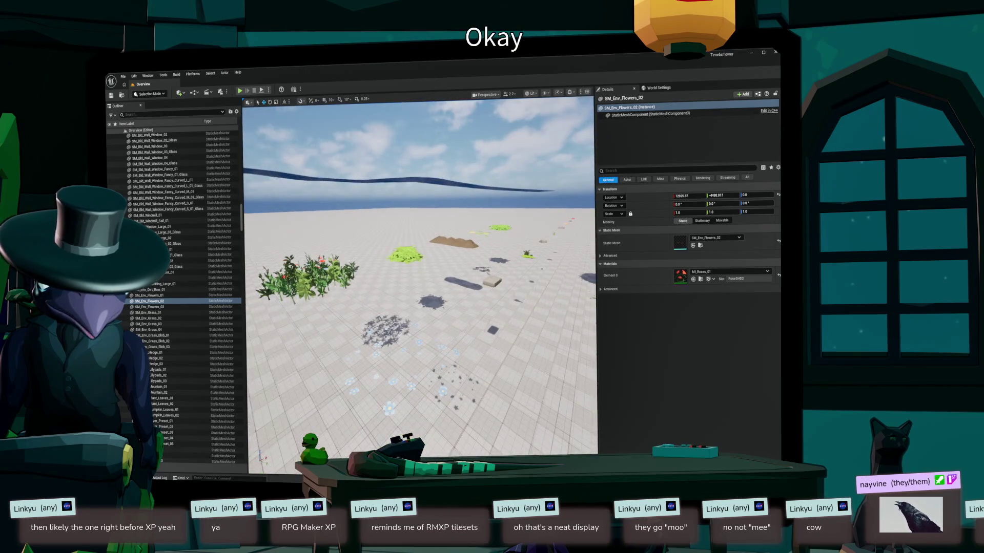
scroll(421, 276, up, 3)
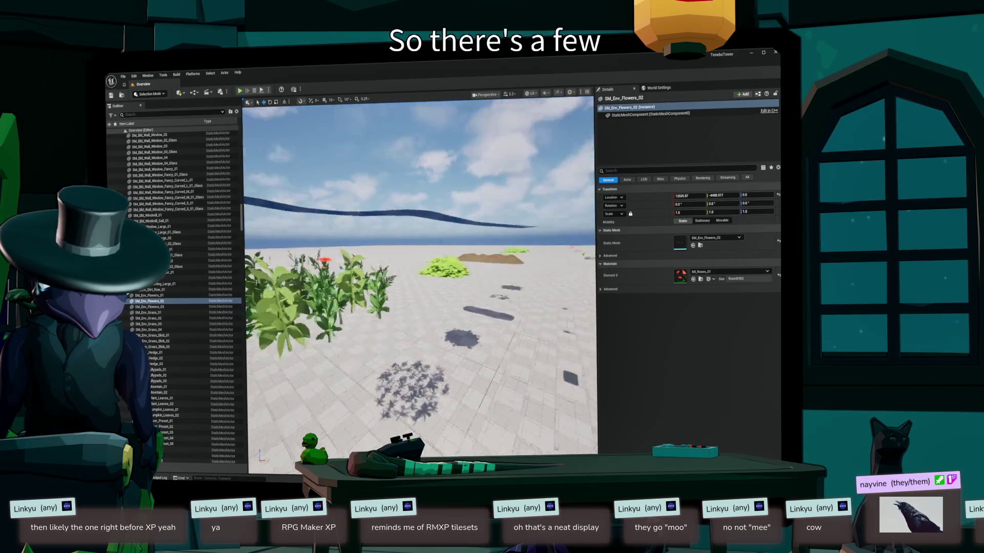
key(d)
key(a)
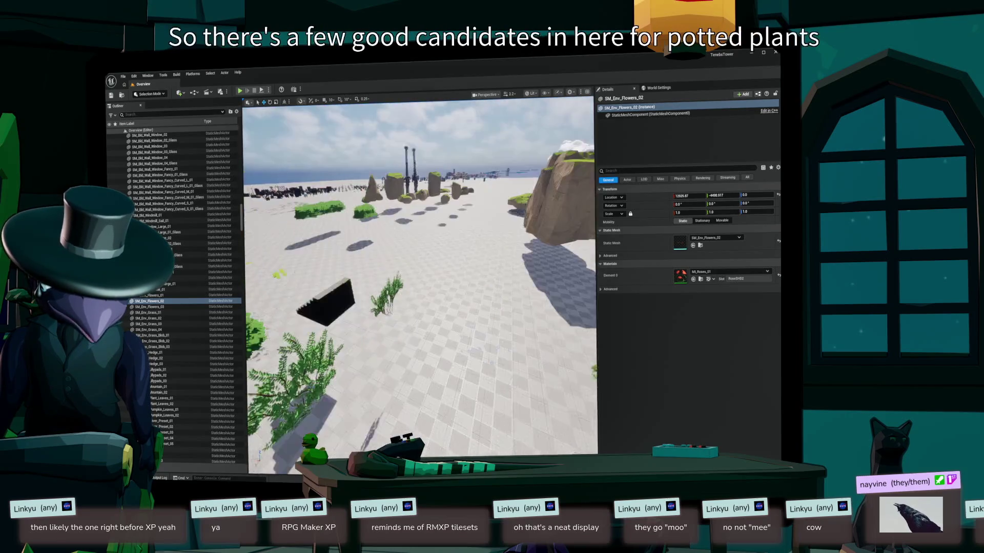
key(w)
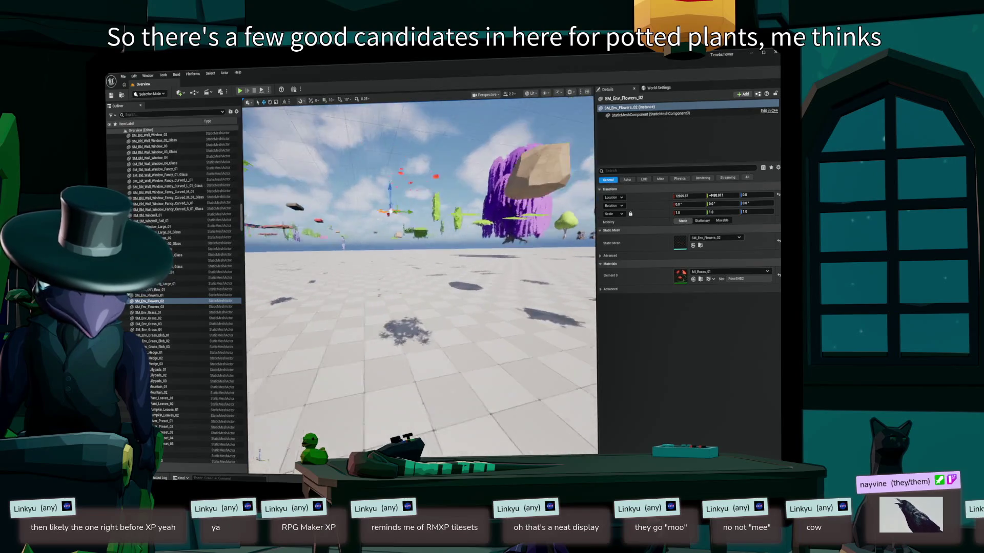
key(f)
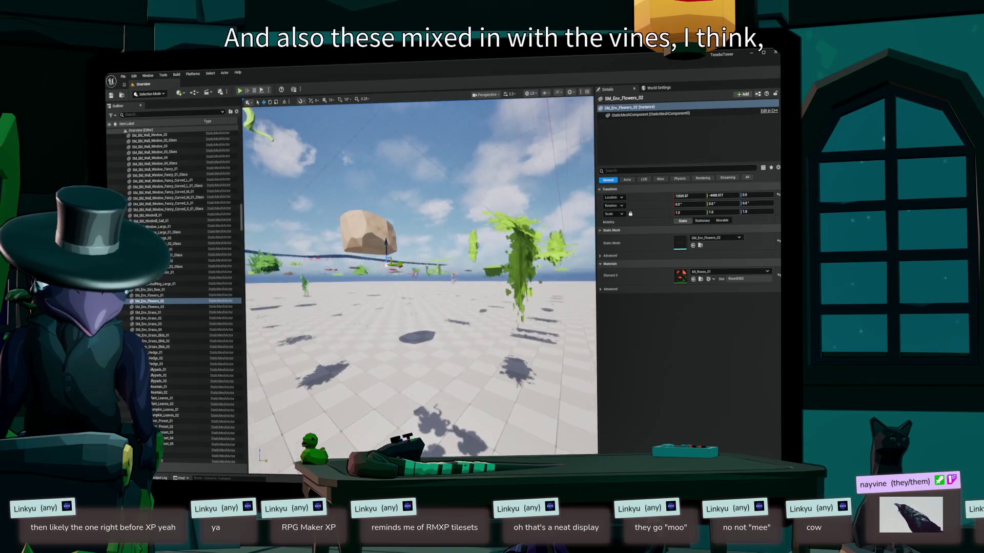
key(d)
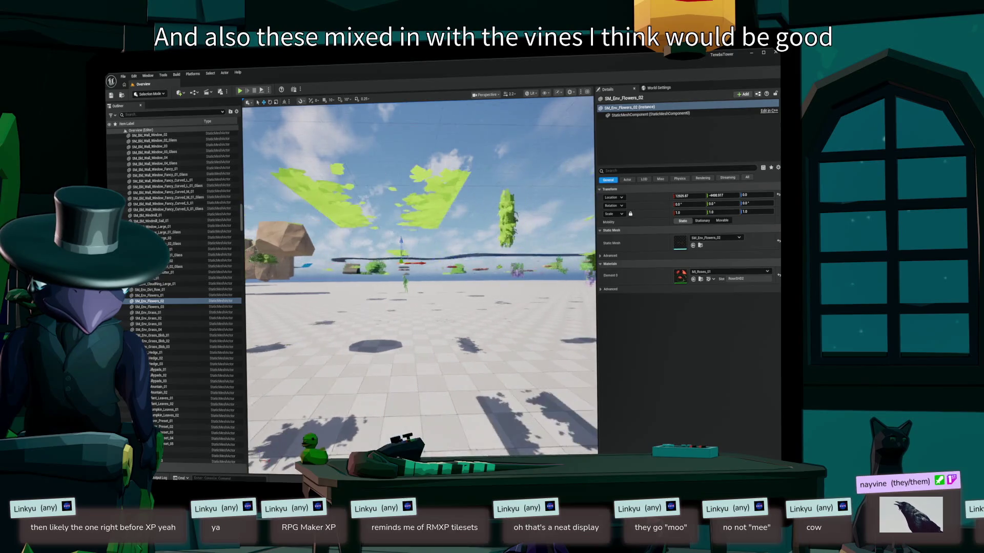
key(w)
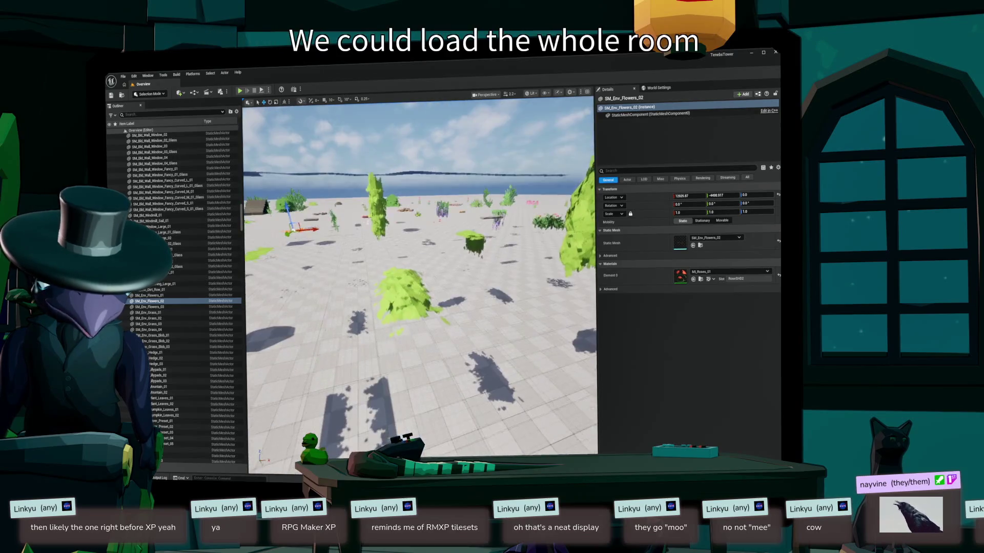
key(s)
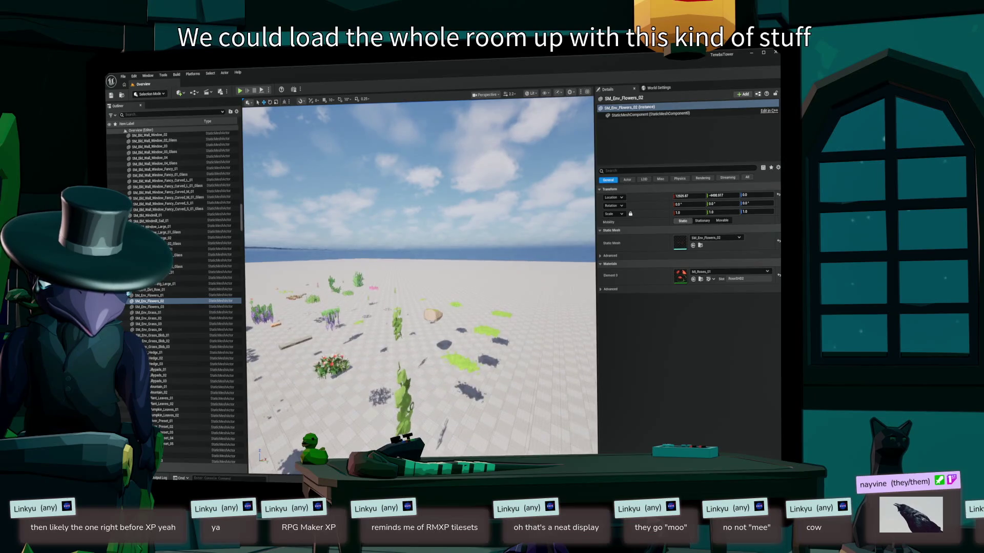
key(w)
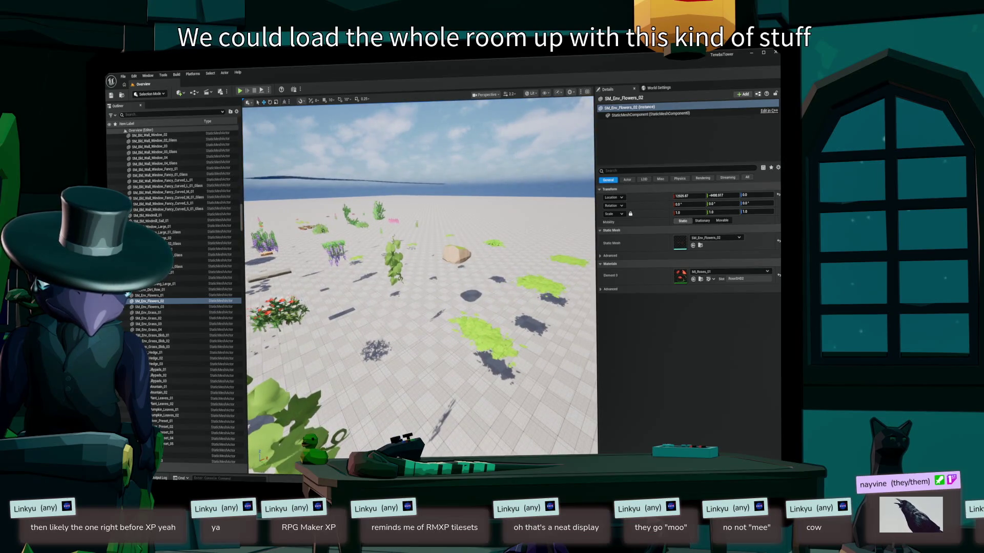
key(s)
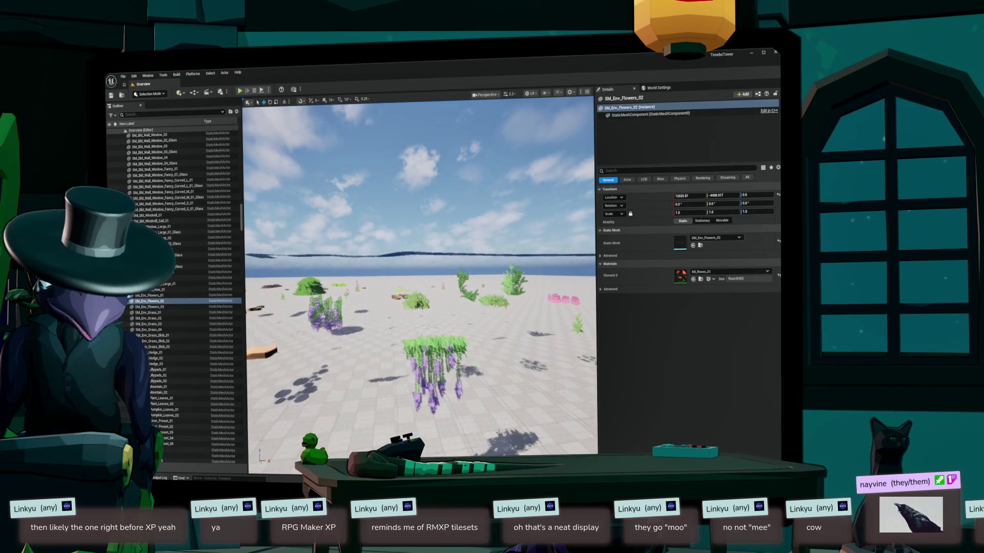
- Select the hanging purple vine and try a new base colour tint, then cancel it
click(435, 354)
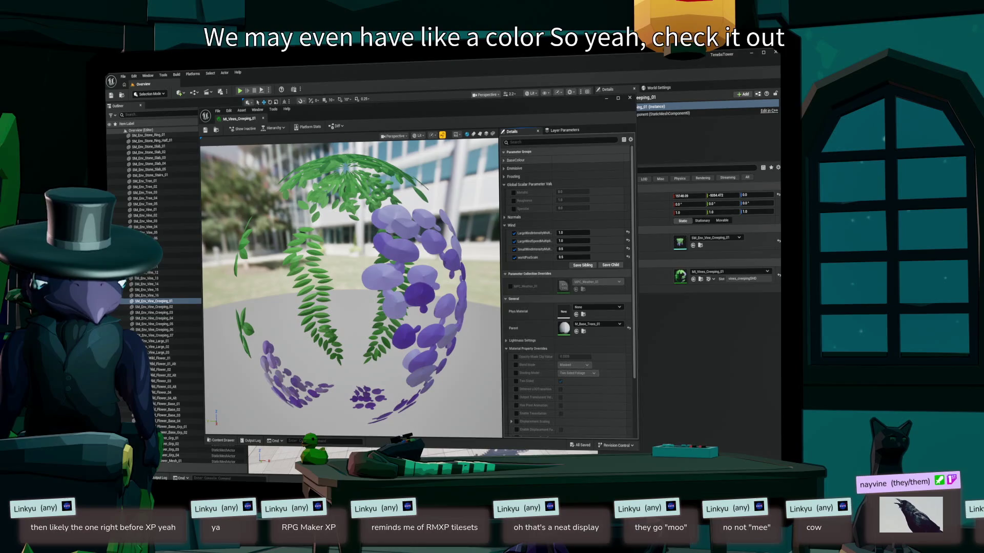
click(516, 160)
click(572, 167)
mouse_move(609, 211)
mouse_down()
mouse_move(623, 197)
mouse_move(633, 212)
mouse_move(630, 221)
mouse_move(604, 201)
mouse_move(613, 197)
mouse_move(596, 210)
mouse_up()
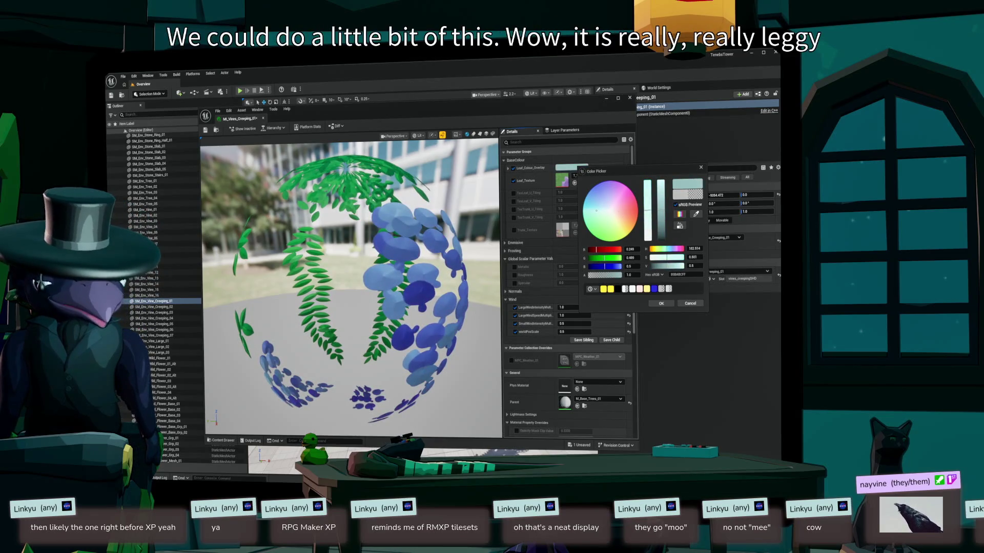
key(Escape)
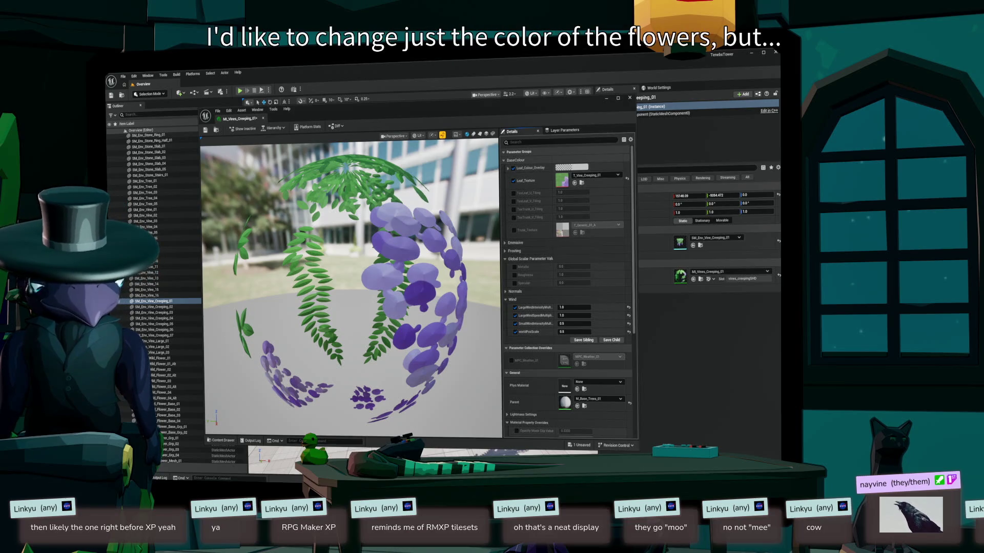
- Enable the vine's FrostingAmount override, set it to 0, then turn the override off
click(516, 160)
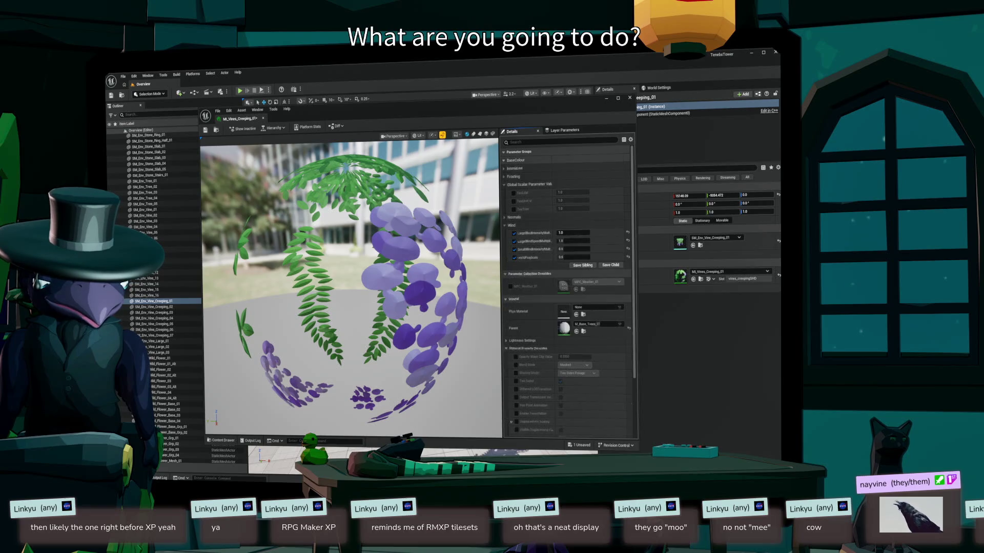
click(513, 176)
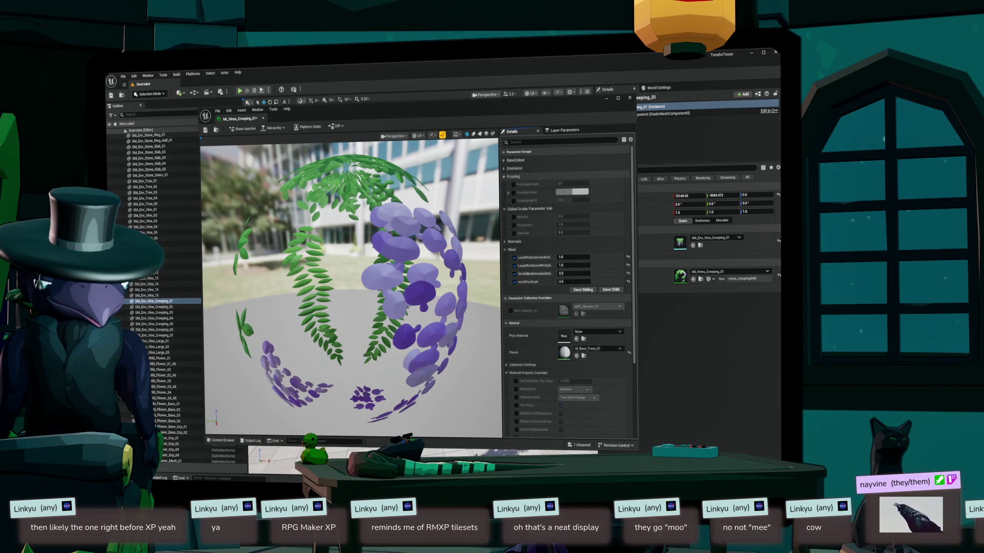
click(514, 184)
drag(572, 184, 597, 183)
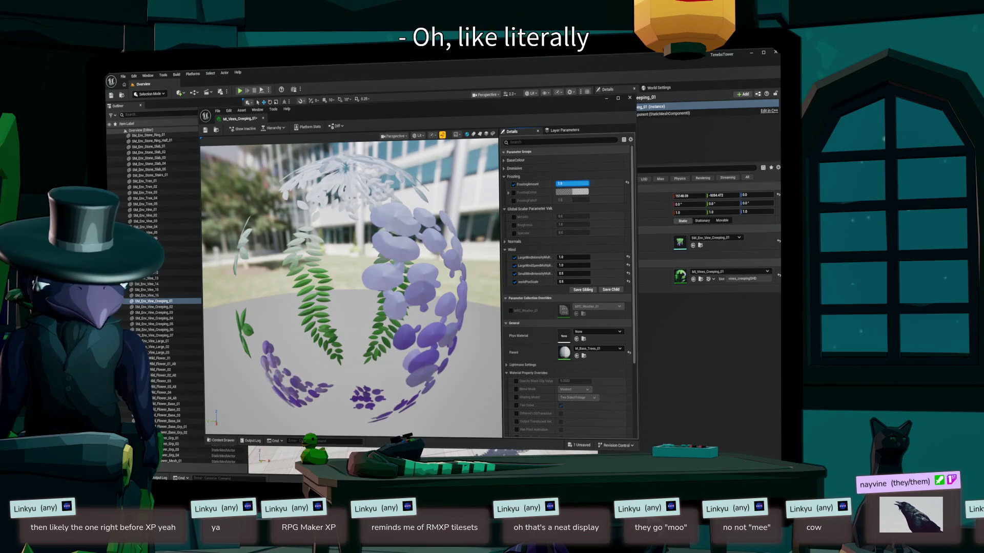
click(572, 184)
text(0)
key(Return)
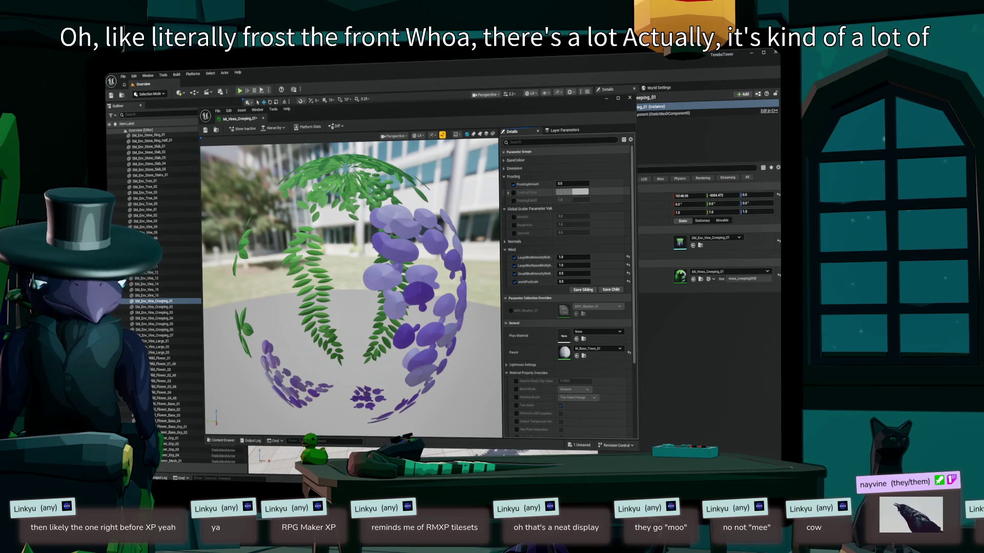
click(514, 184)
- Review the normal map and base colour parameters, then close the material editor
click(505, 241)
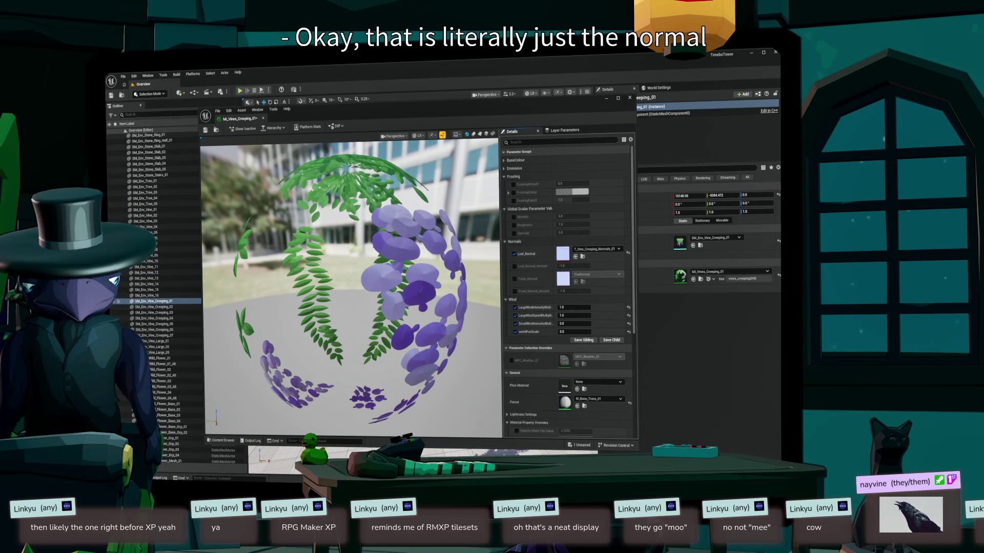
click(514, 241)
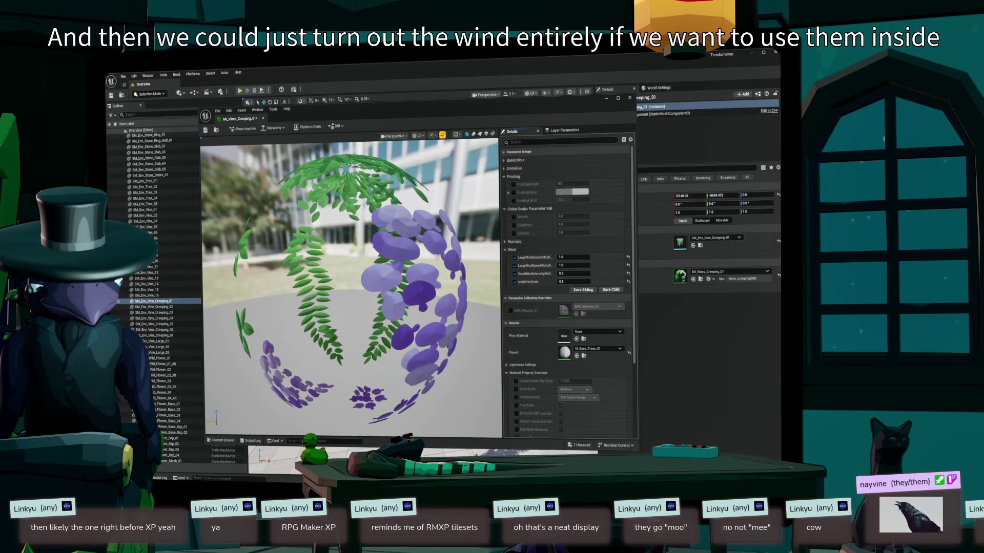
scroll(566, 287, down, 1)
click(515, 160)
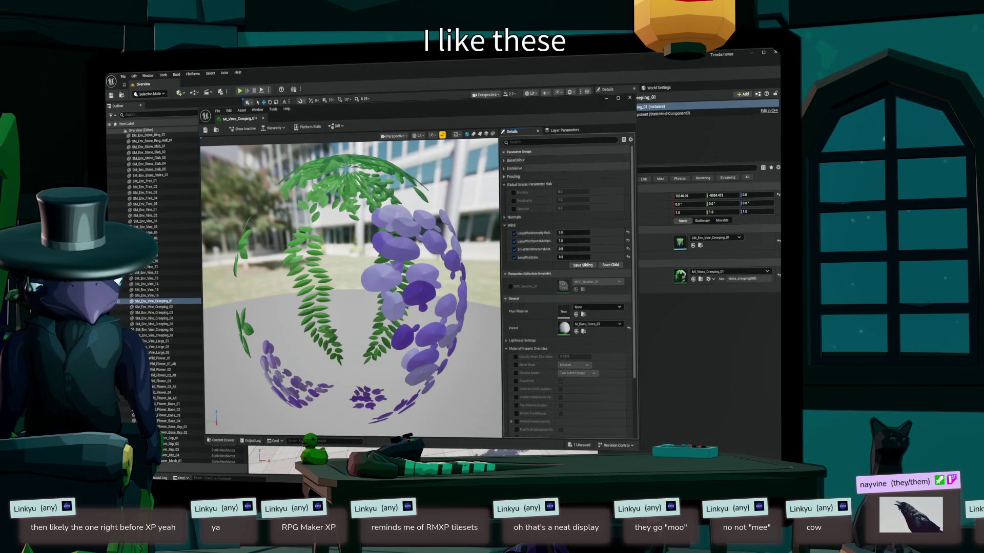
click(515, 160)
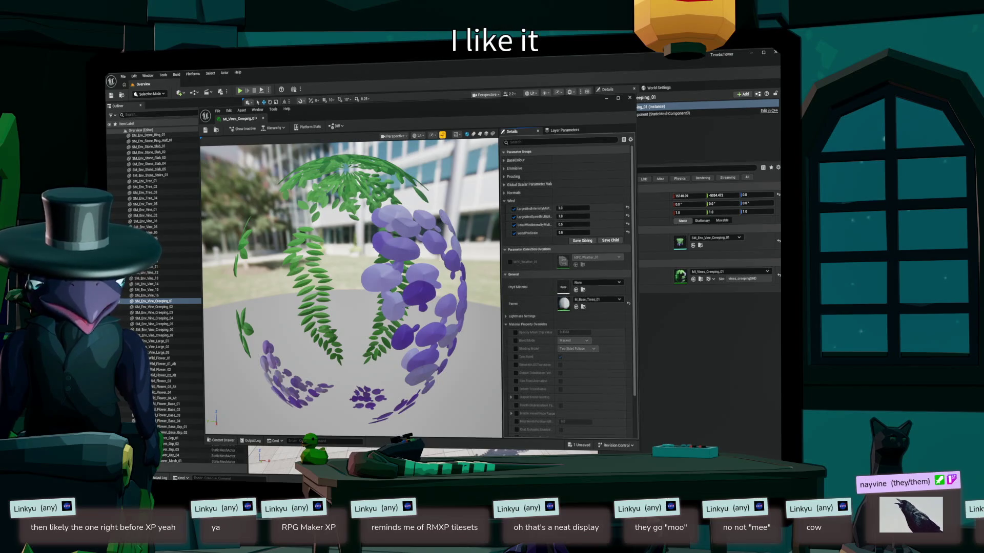
key(ctrl+w)
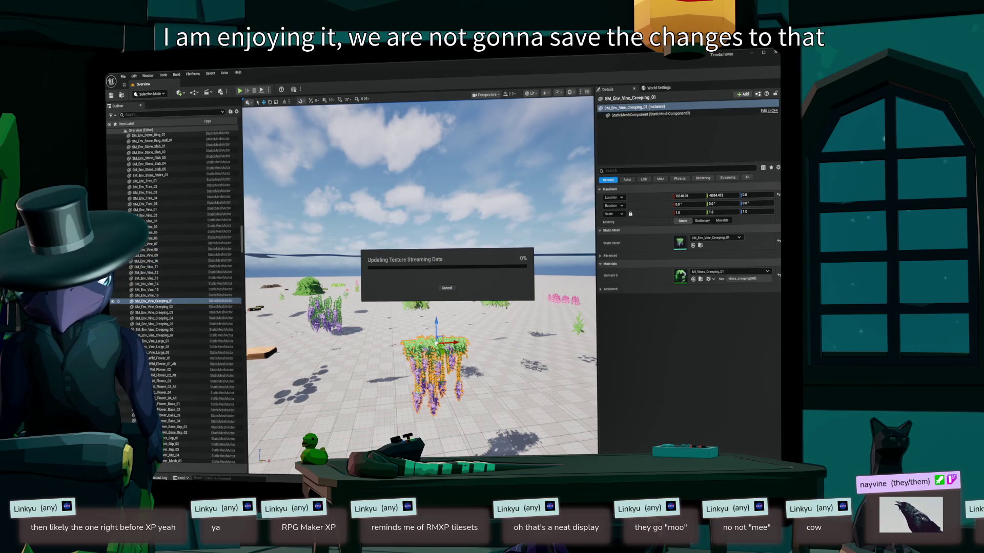
- Reselect the purple vine and open MI_Vines_Creeping_01 from its Details panel
key(ctrl+space)
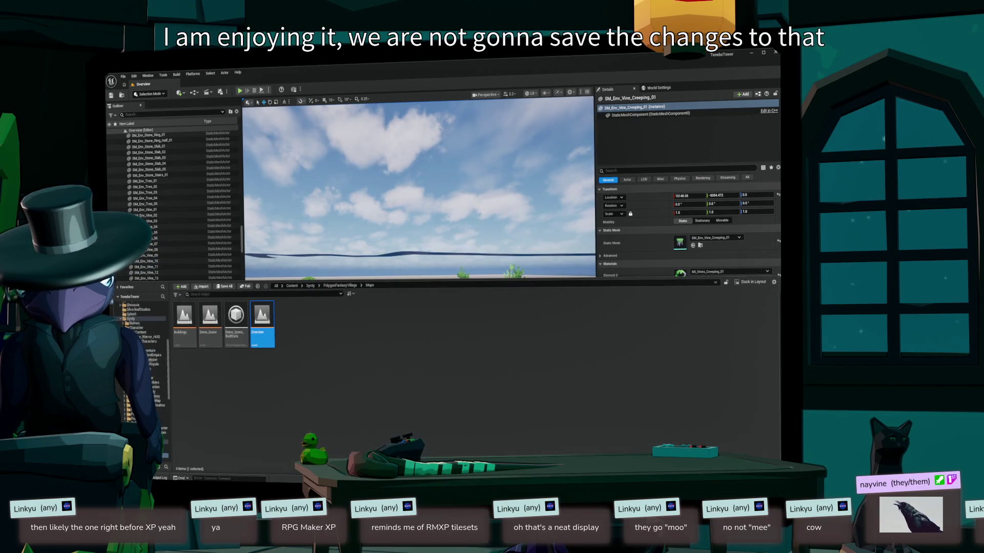
key(ctrl+space)
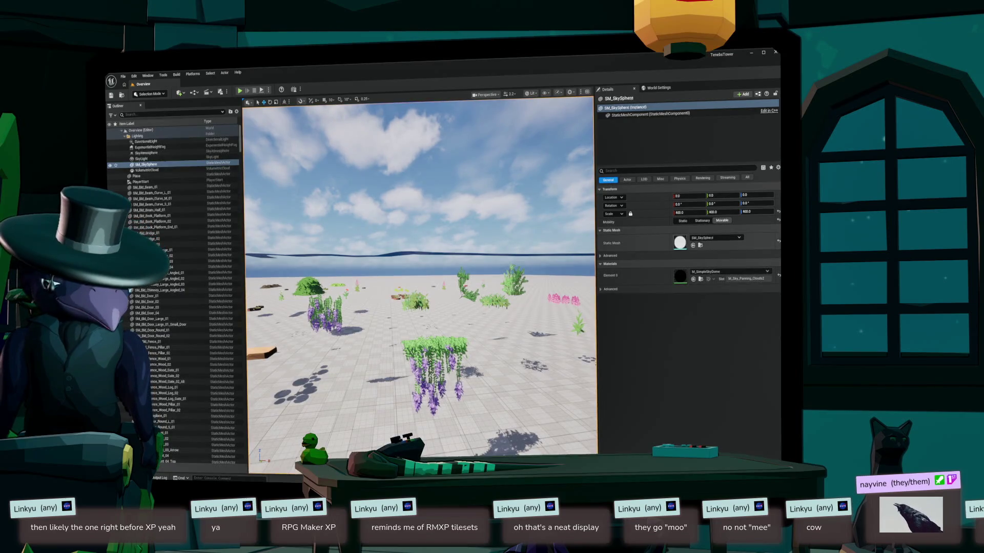
click(433, 364)
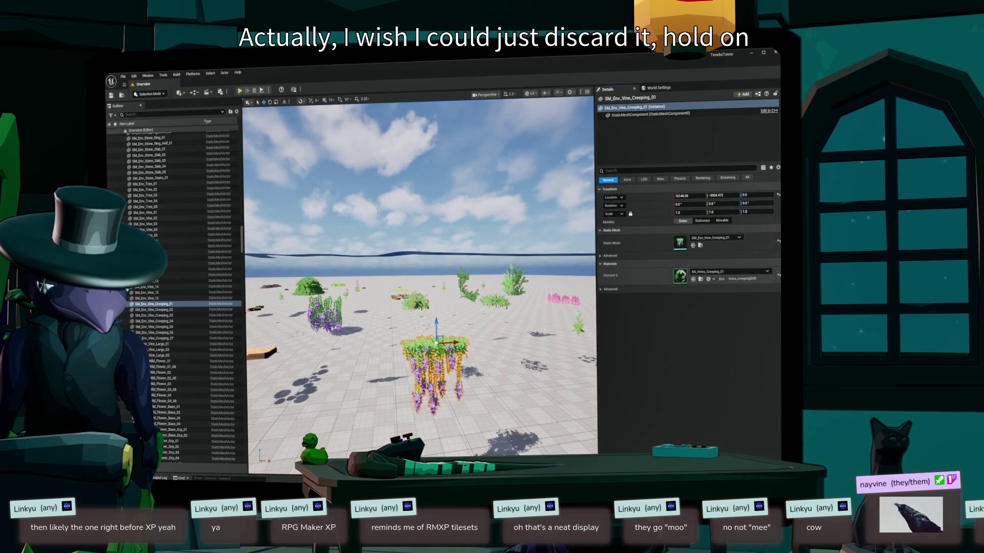
double_click(679, 276)
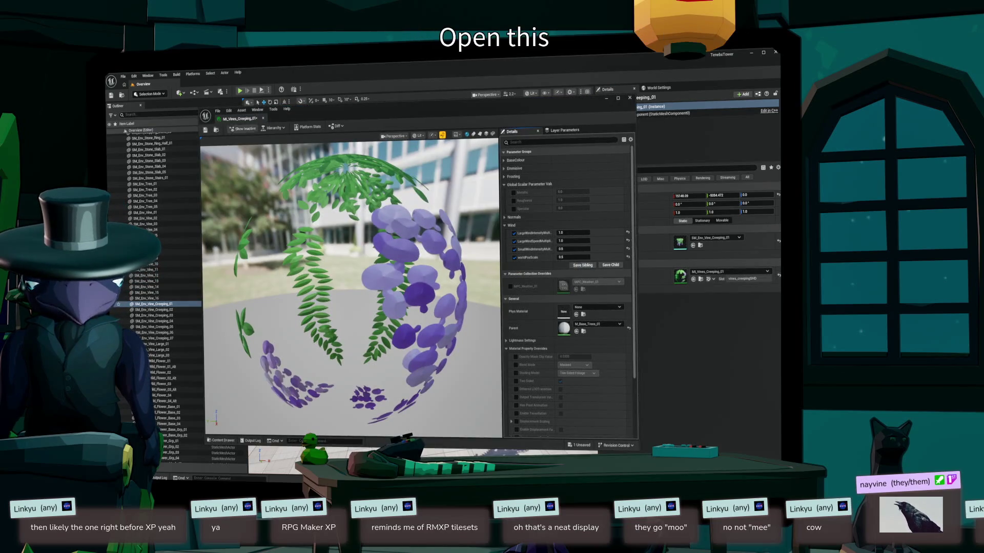
click(218, 111)
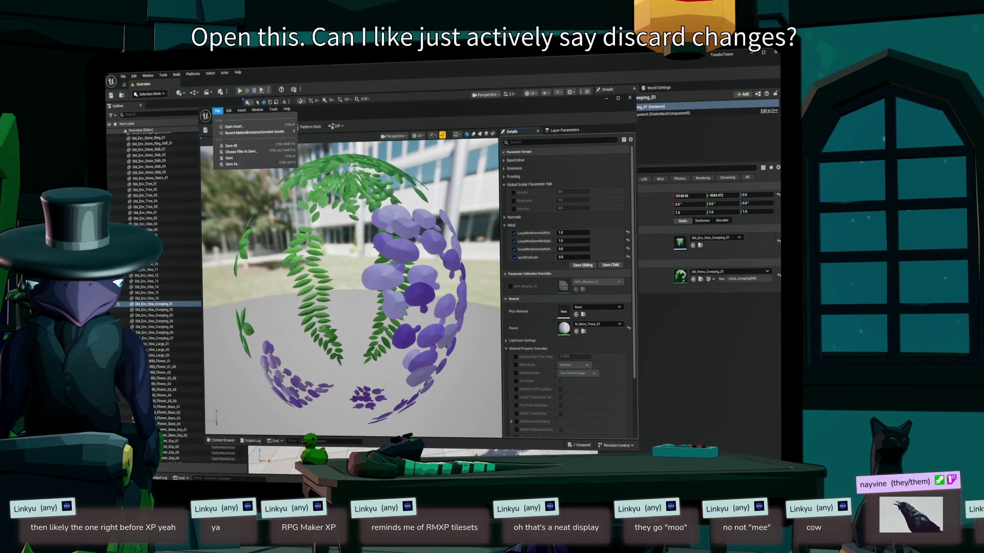
key(Escape)
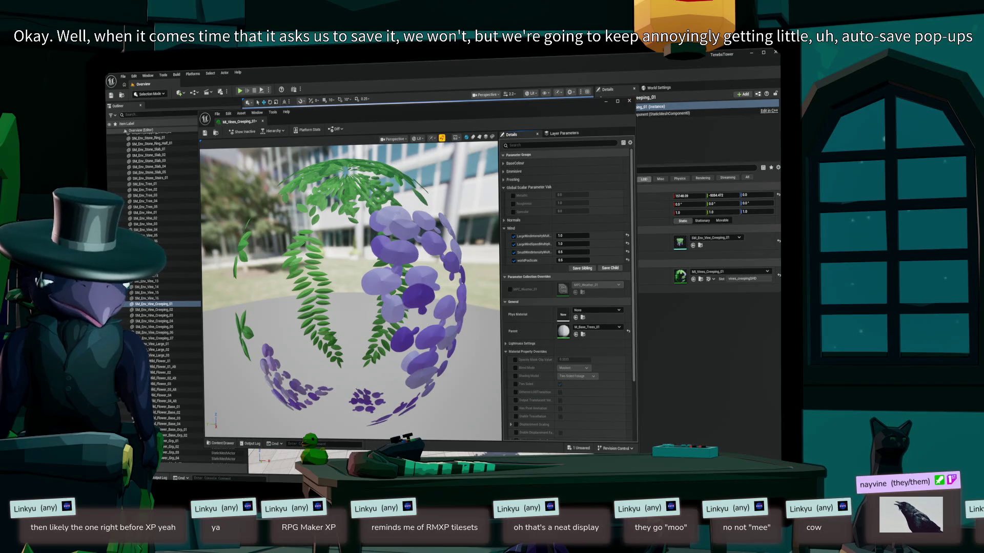
click(630, 101)
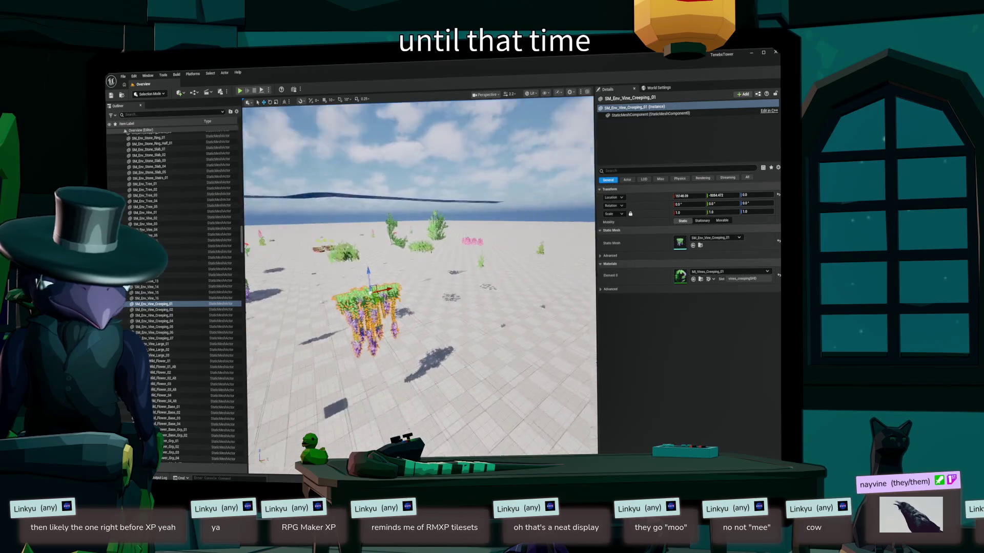
key(w)
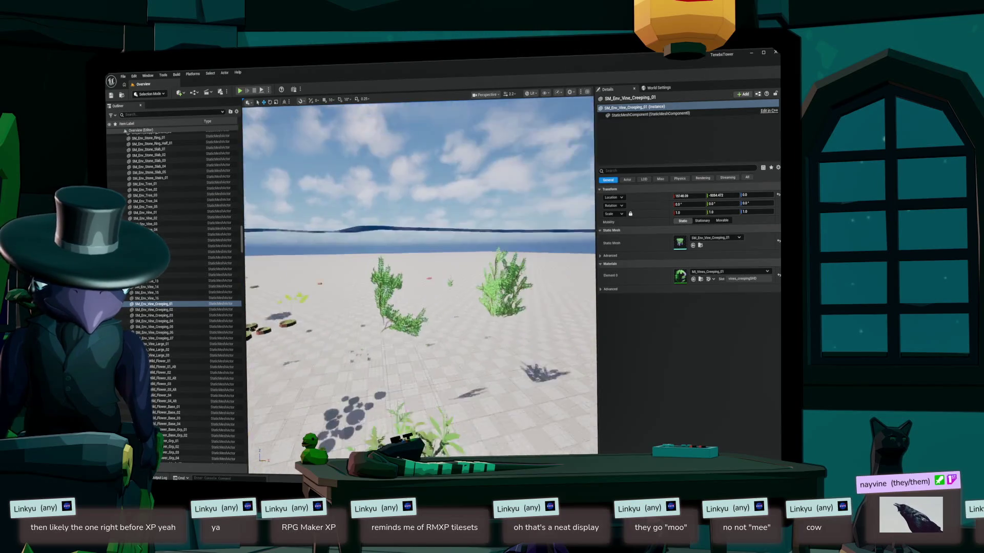
key(w)
key(w)
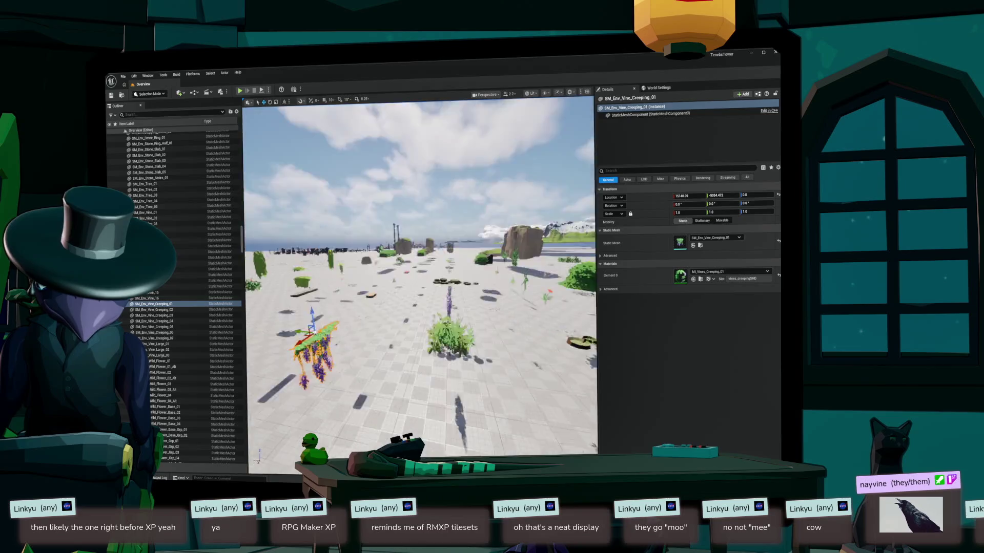
key(w)
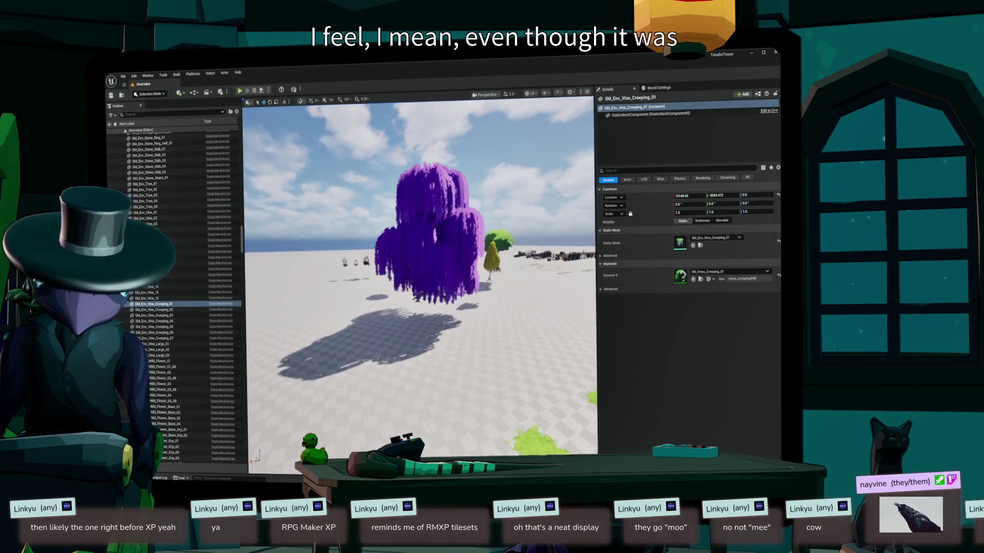
key(w)
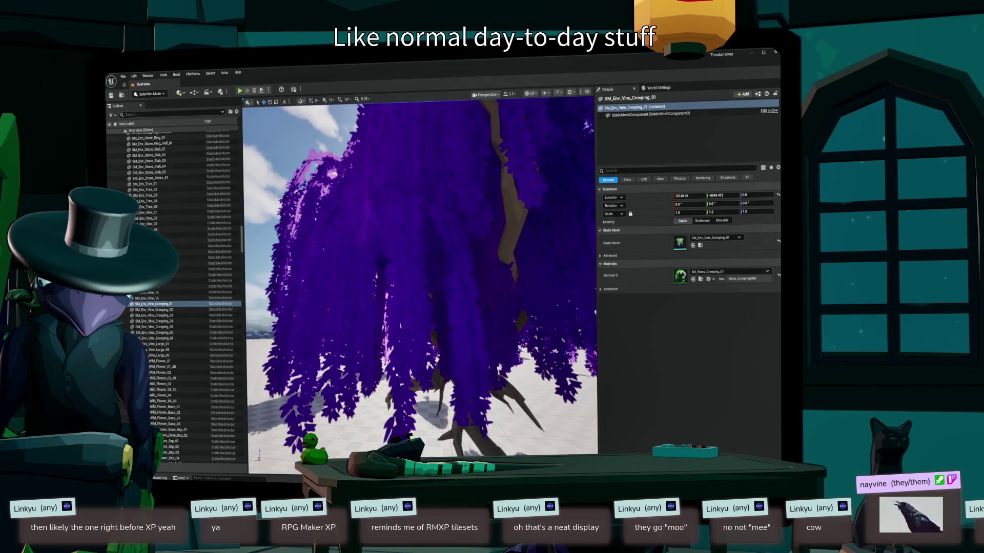
key(a)
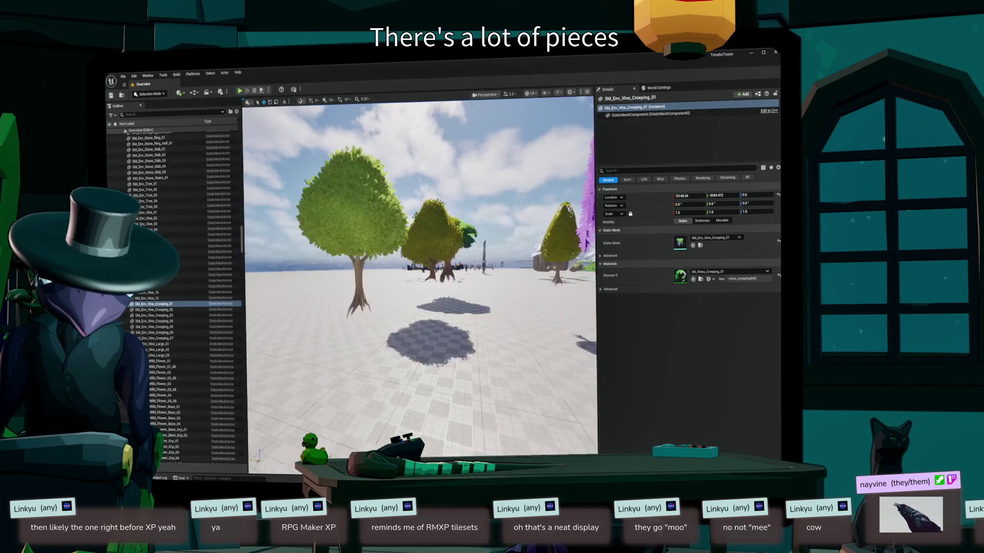
key(d)
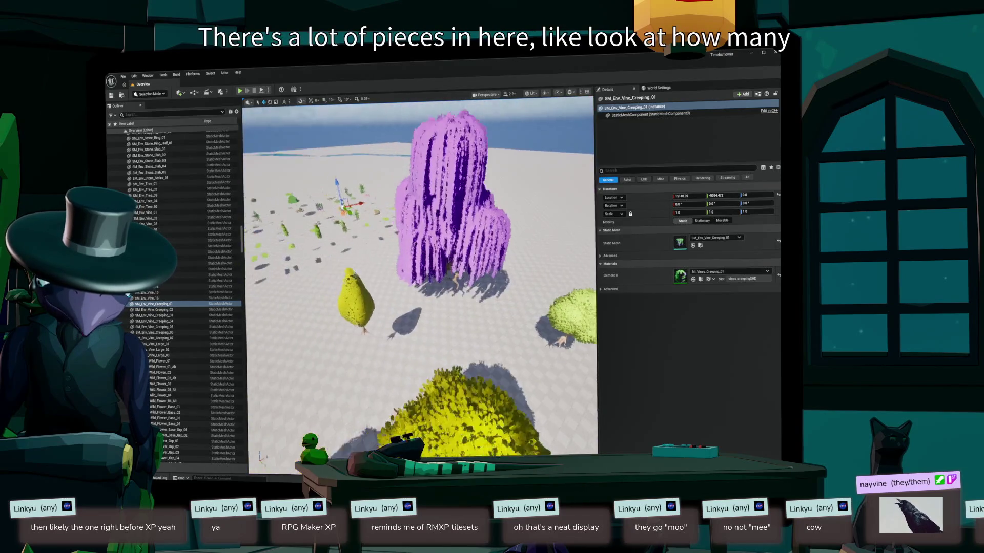
key(s)
click(158, 338)
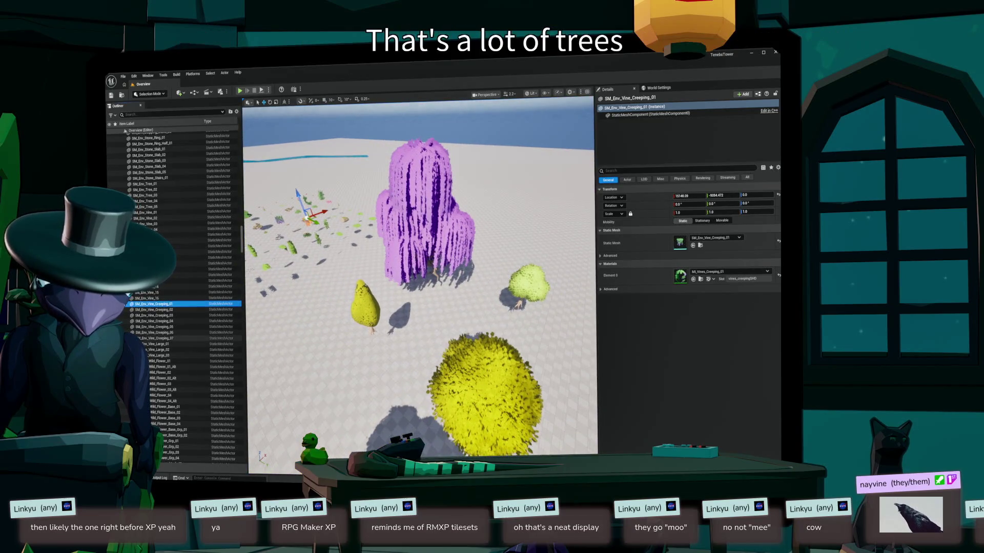
right_click(158, 338)
click(145, 190)
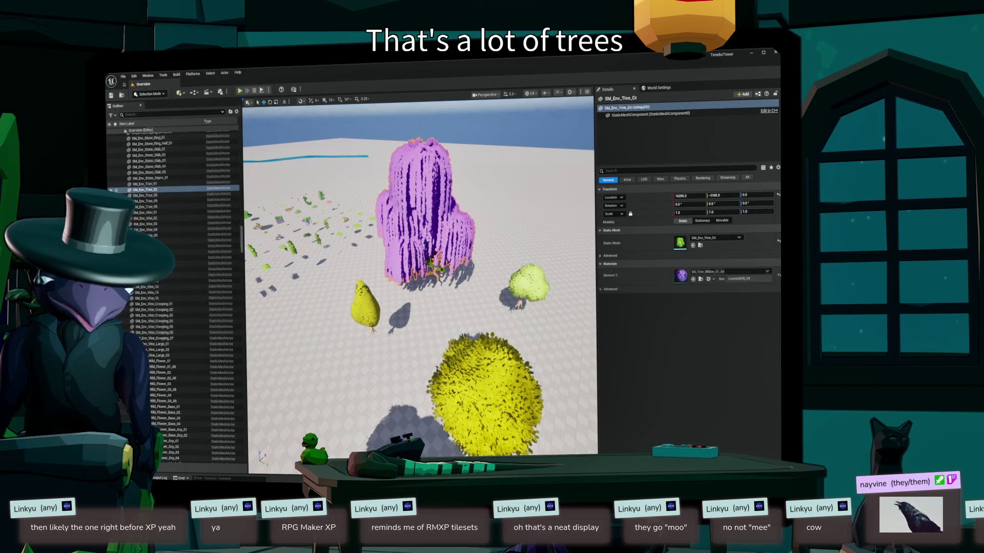
key(a)
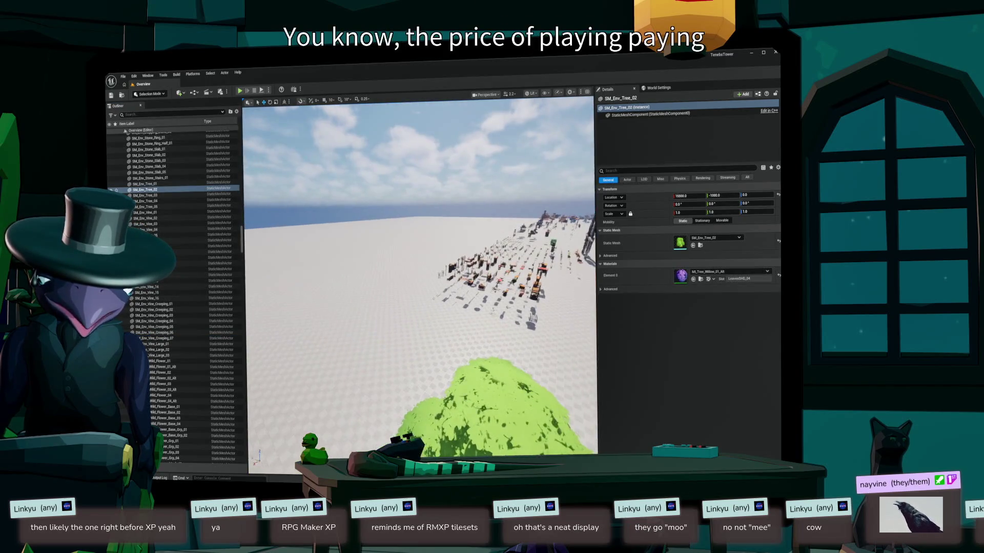
key(w)
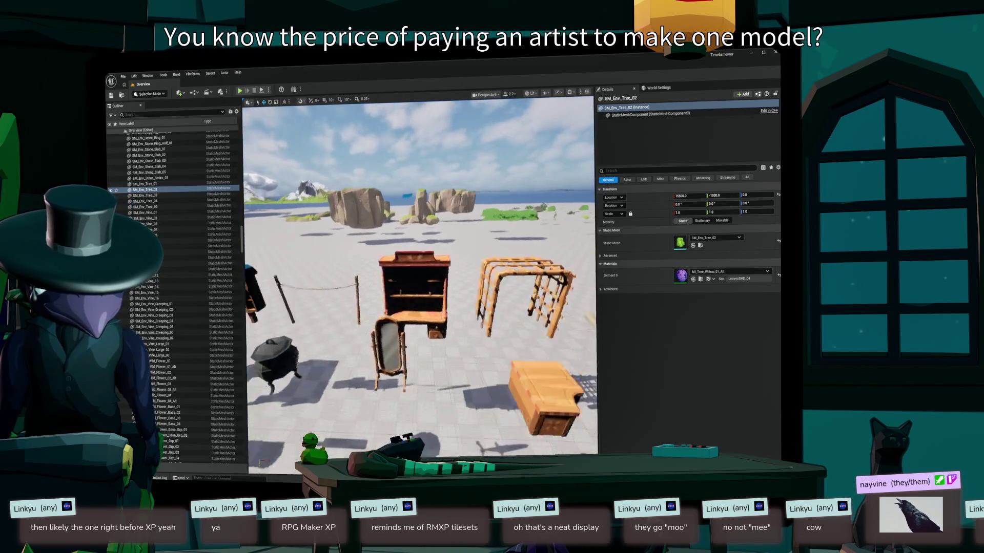
key(a)
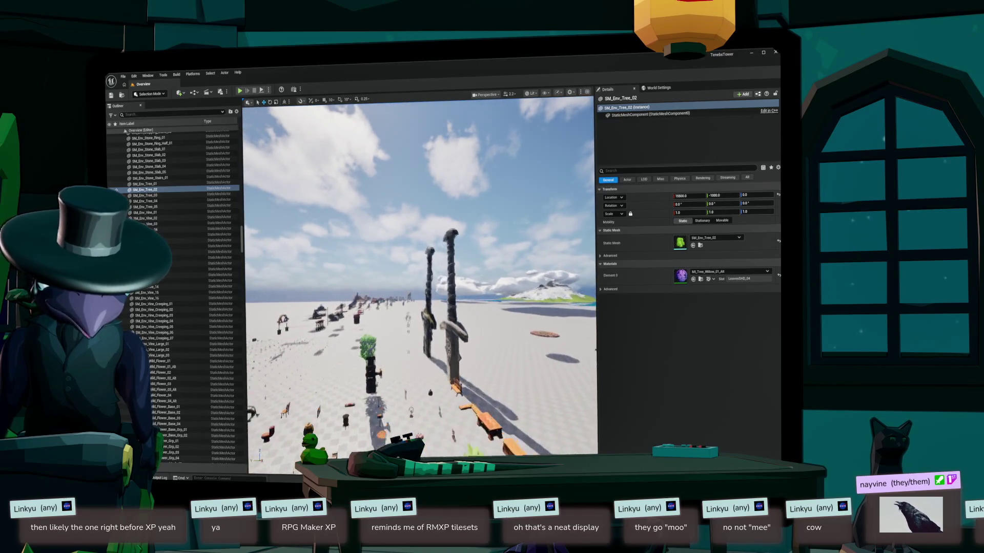
key(w)
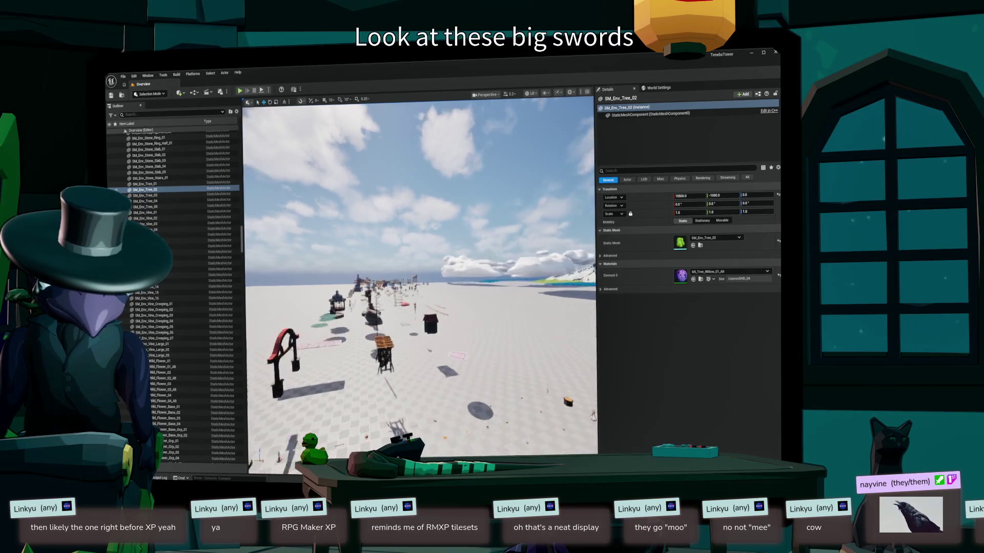
key(w)
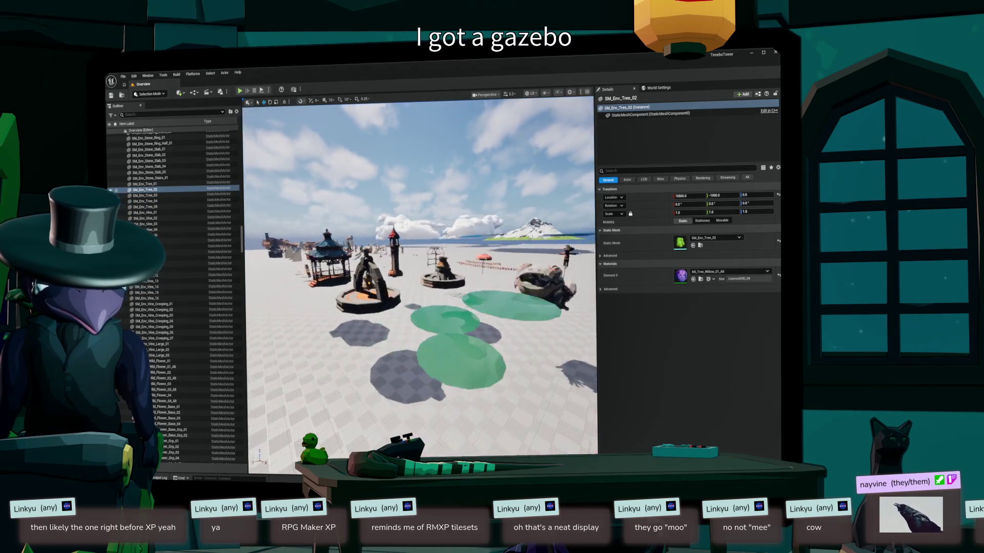
key(f)
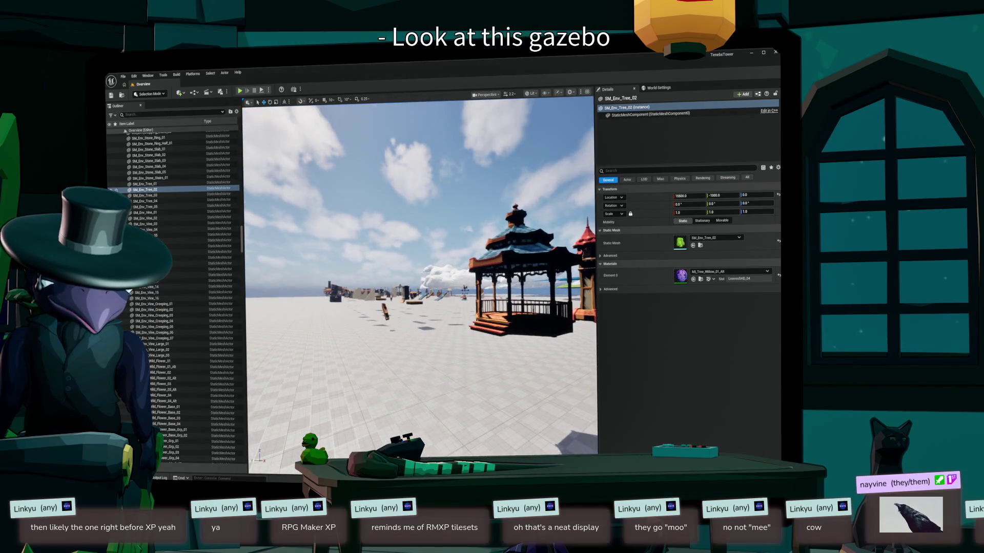
key(d)
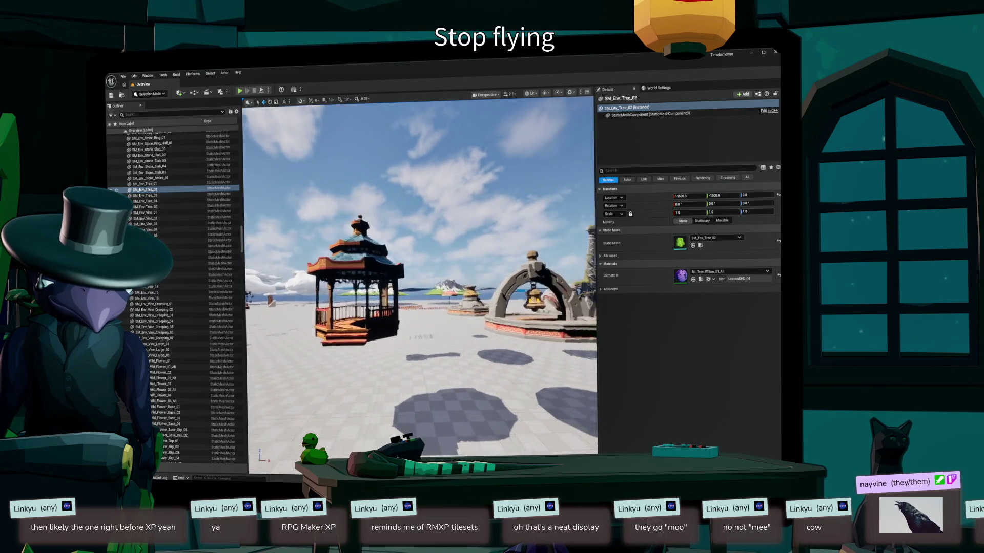
key(w)
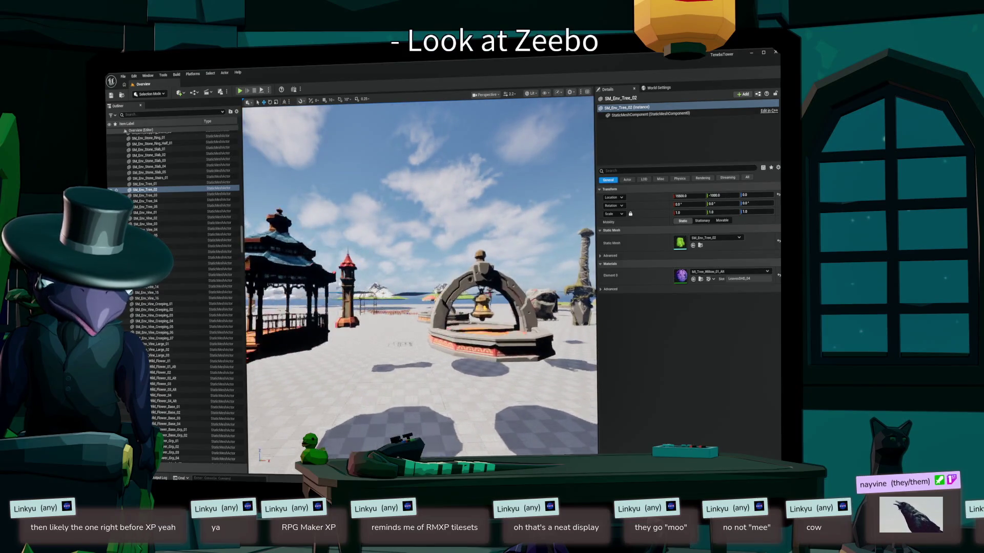
key(s)
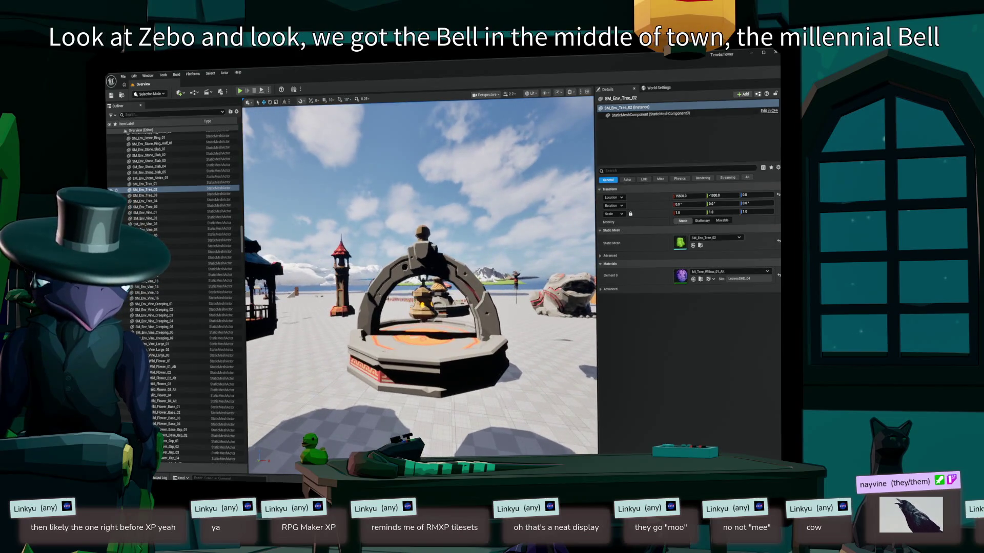
key(w)
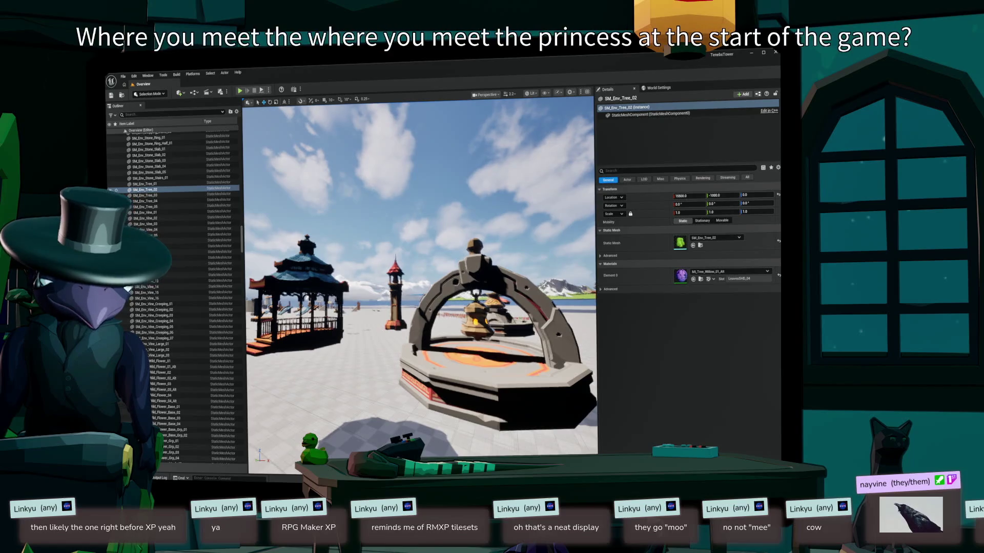
key(w)
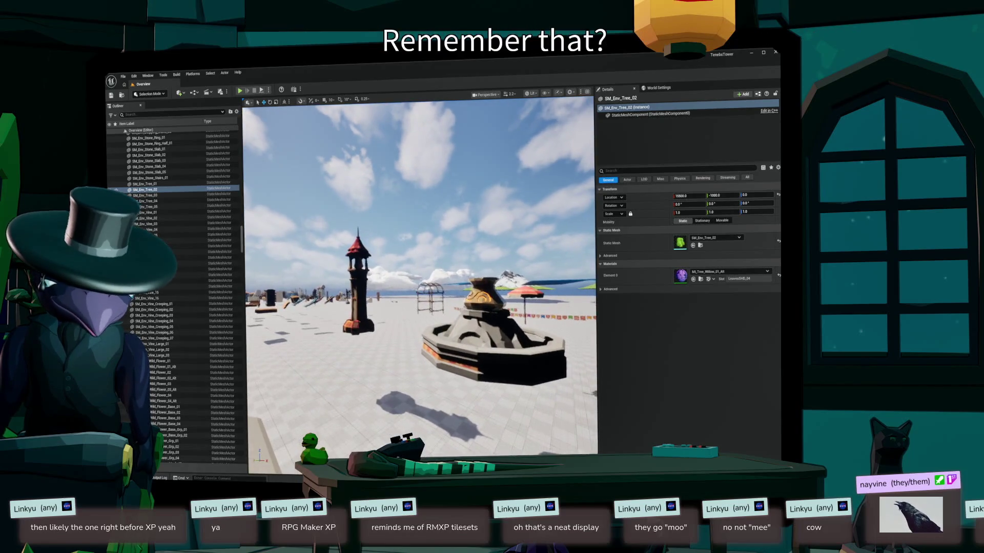
key(w)
key(w)
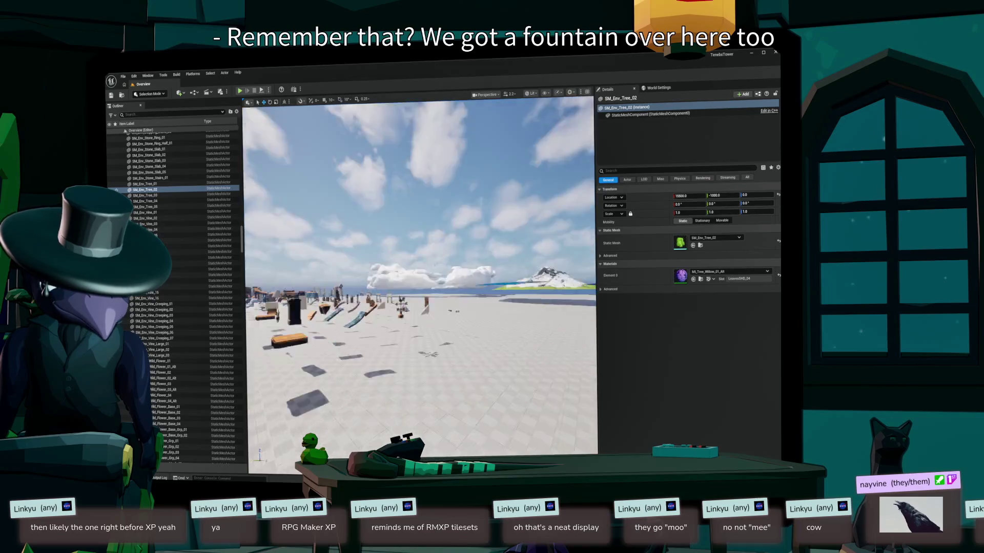
key(w)
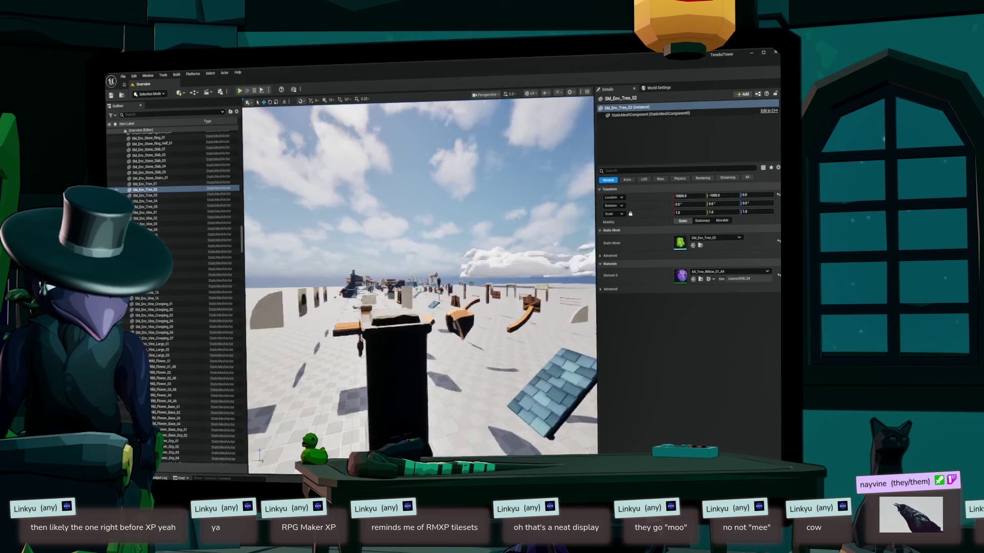
key(w)
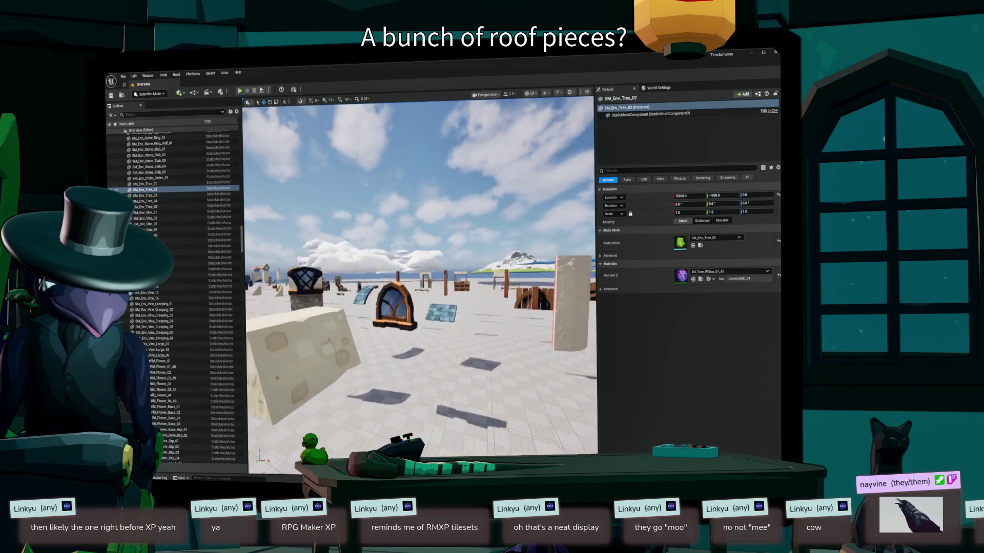
key(w)
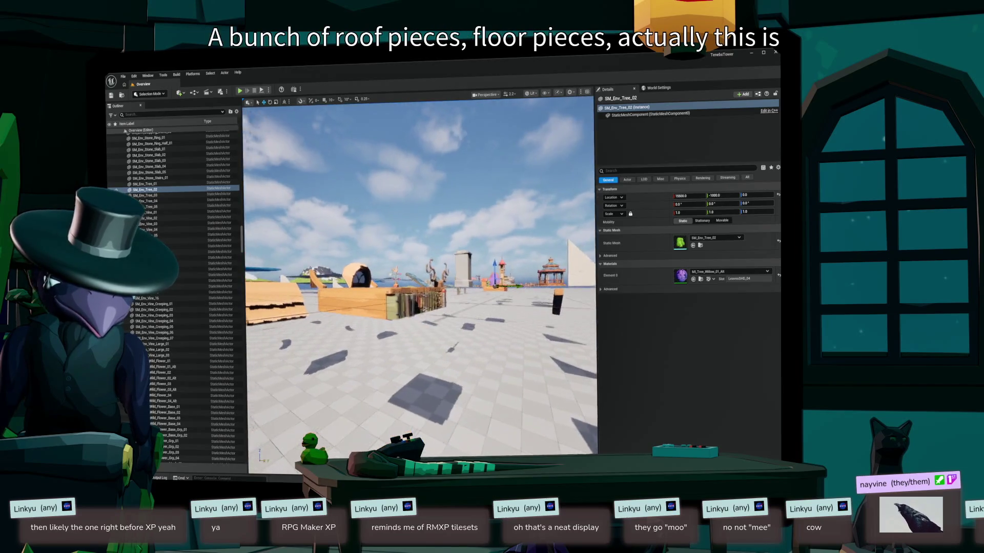
key(w)
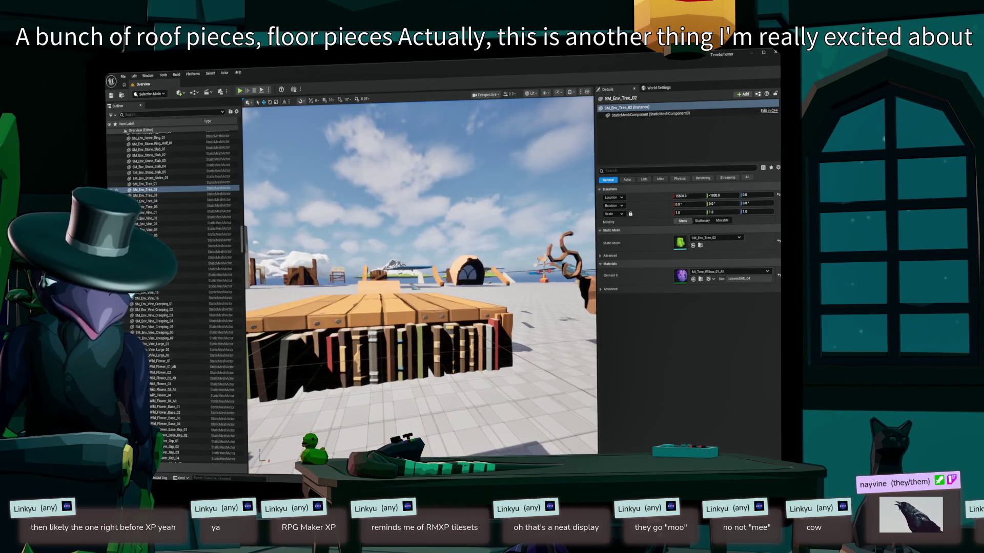
click(379, 307)
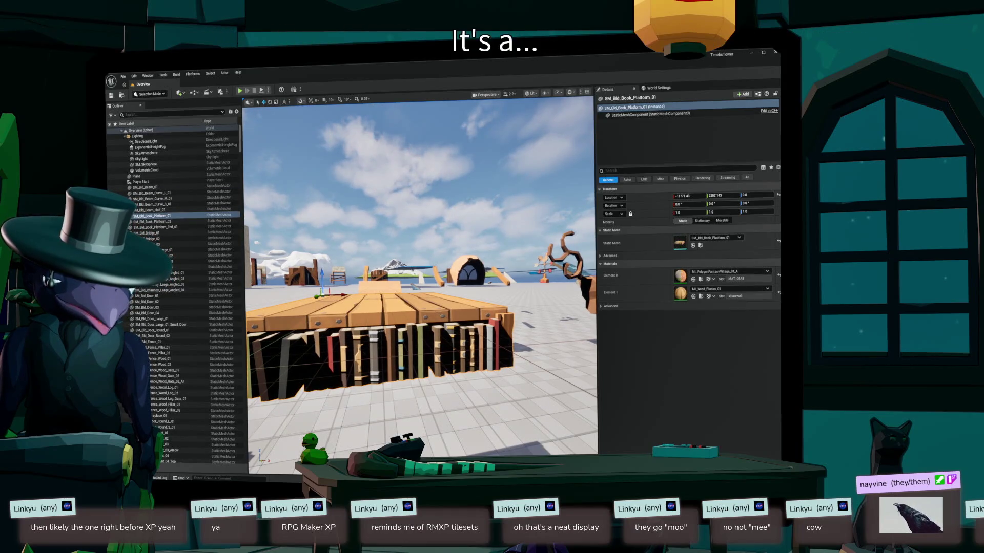
- Turn toward the window arch, then show the PolygonFantasyVillage Maps folder in the Content Drawer
scroll(420, 276, up, 5)
scroll(420, 276, down, 5)
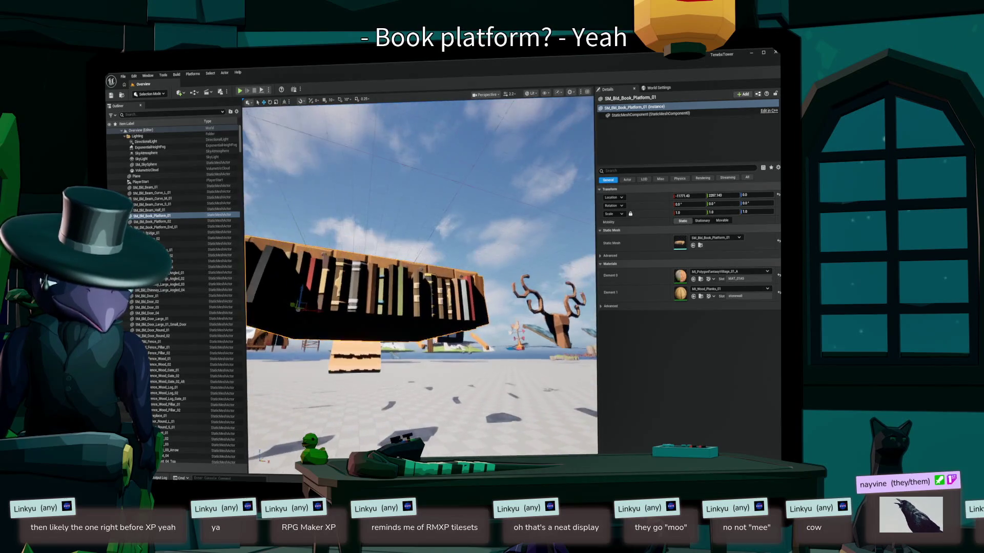
drag(420, 277, 317, 282)
scroll(420, 277, down, 5)
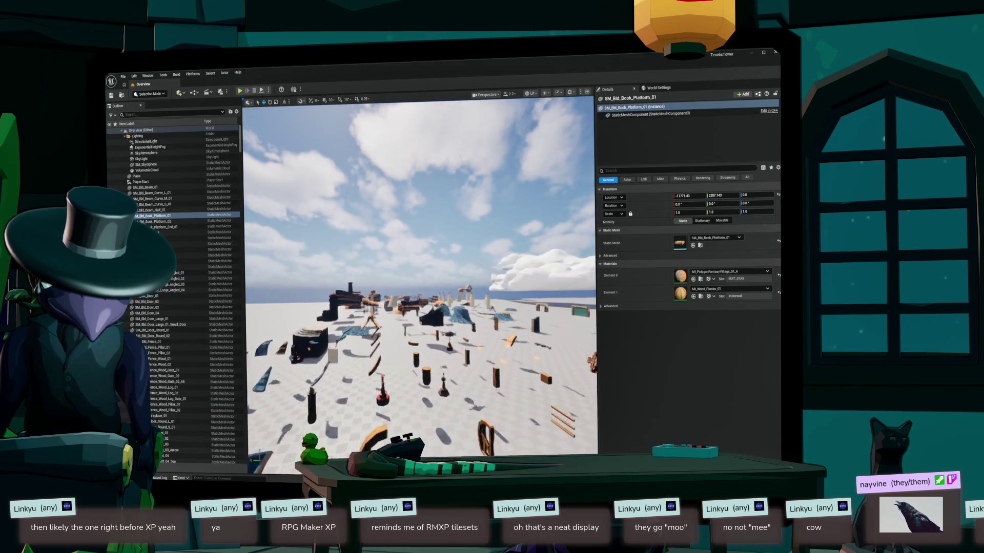
scroll(420, 276, up, 5)
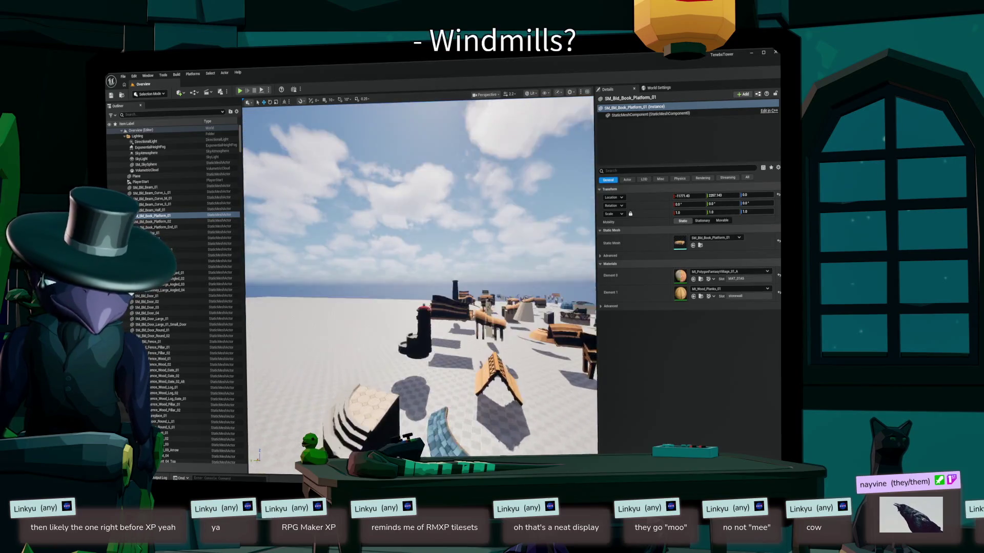
scroll(420, 277, up, 5)
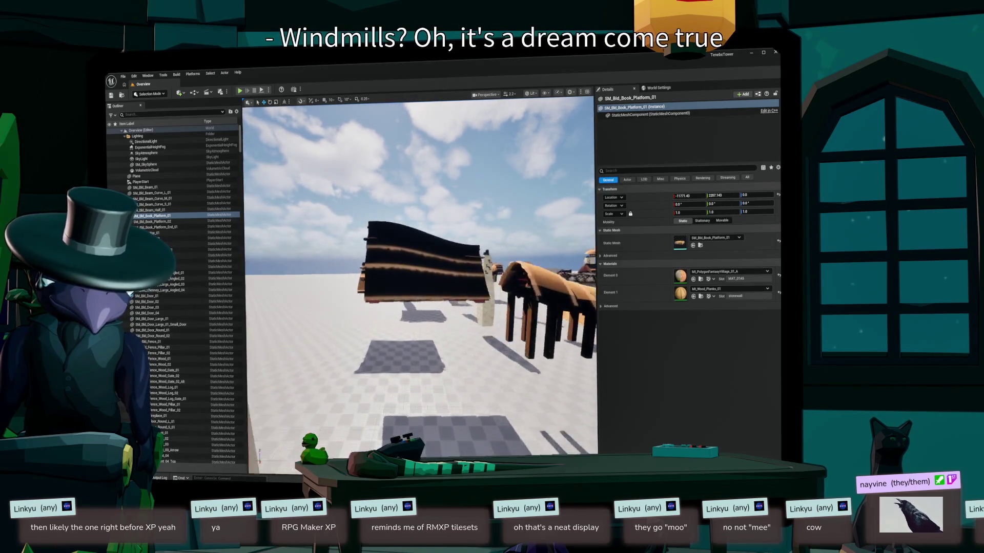
scroll(420, 276, down, 5)
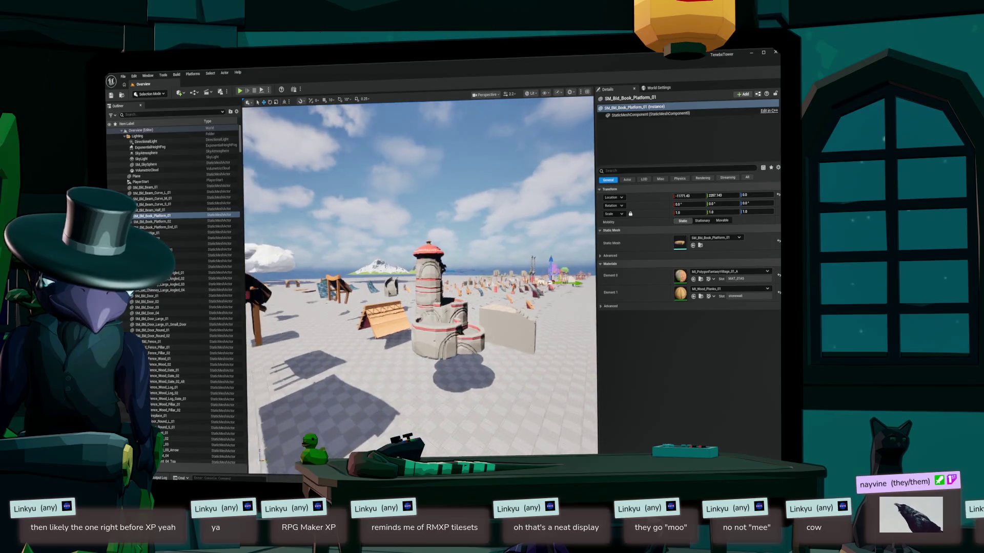
scroll(420, 276, up, 5)
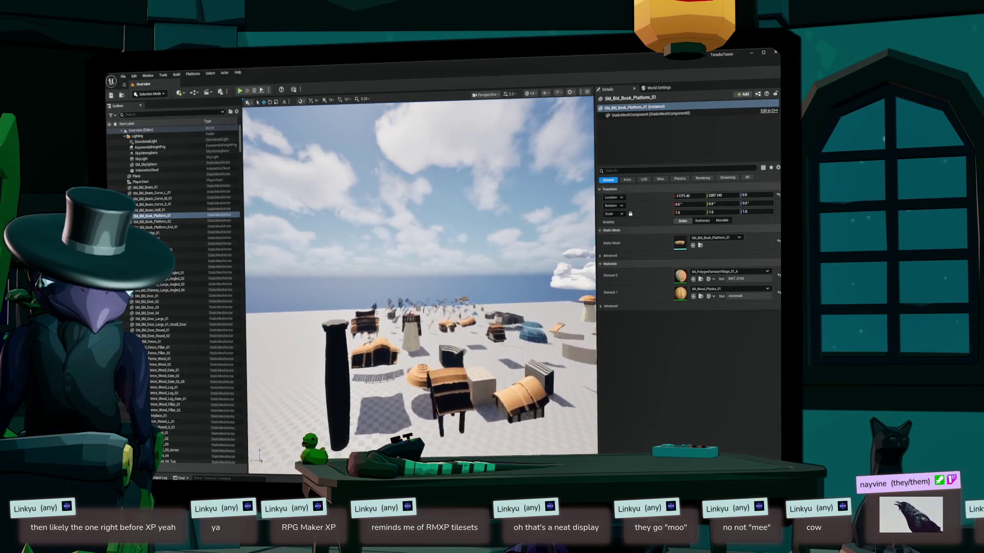
scroll(420, 277, down, 5)
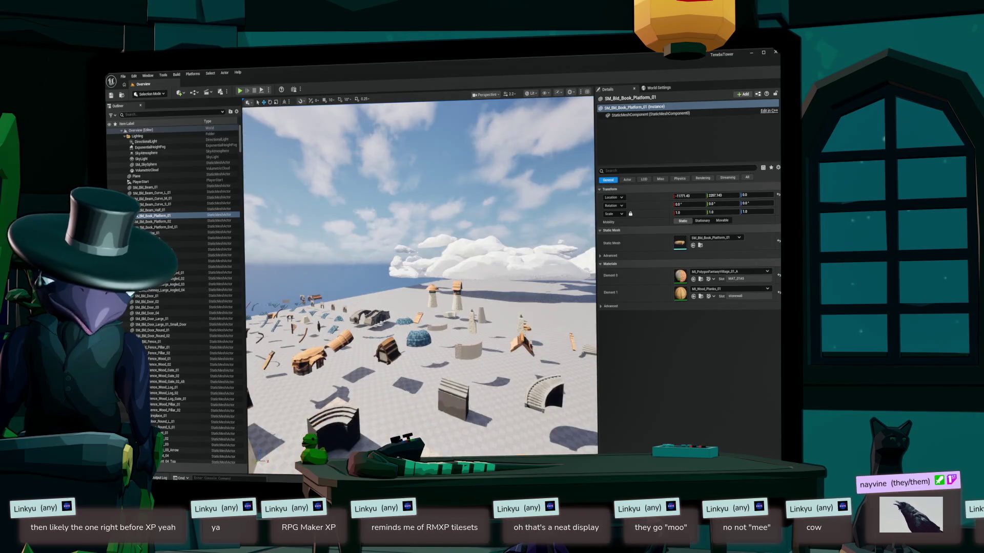
key(ctrl+space)
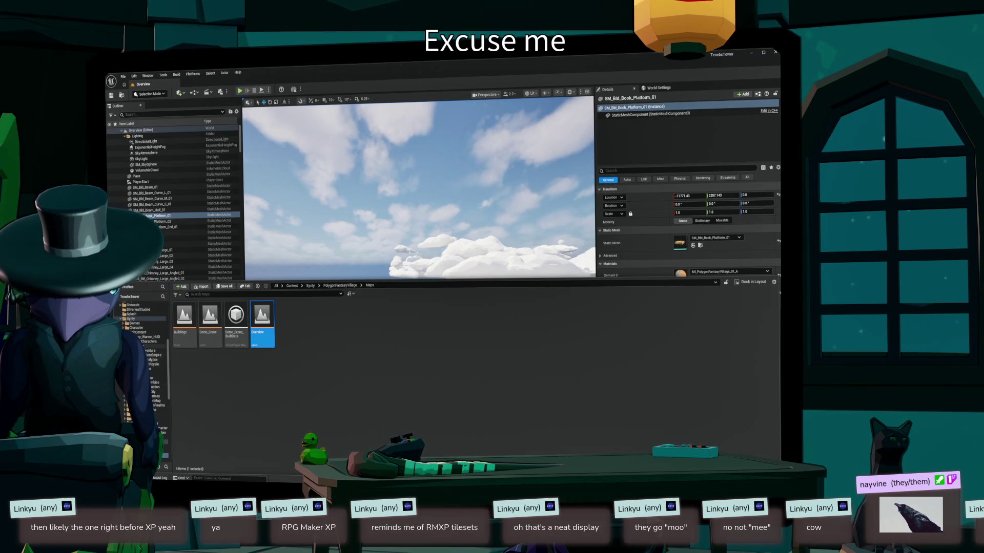
- Open L_PalmsLoft from Content > Maps, choosing Don't Save for the vine material
scroll(138, 328, up, 5)
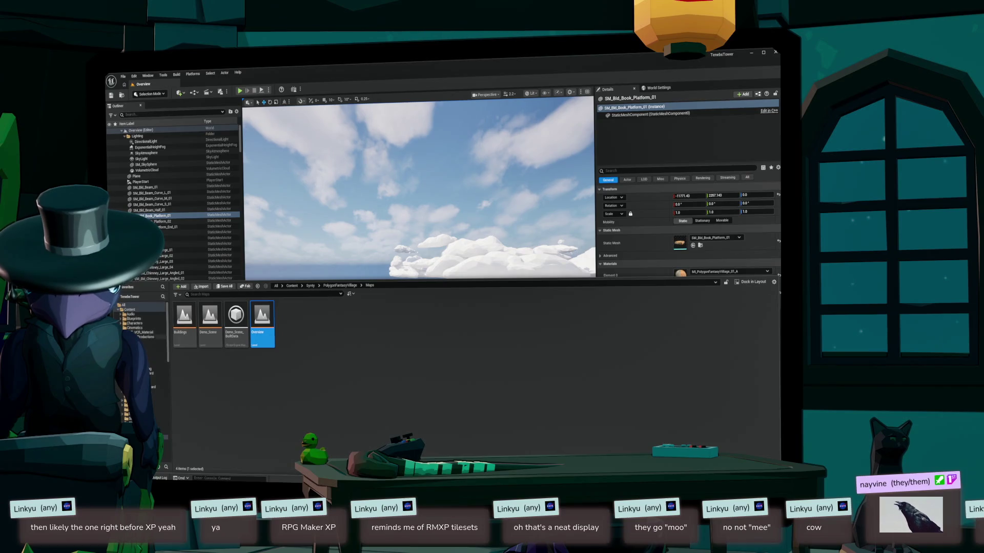
ctrl+click(164, 437)
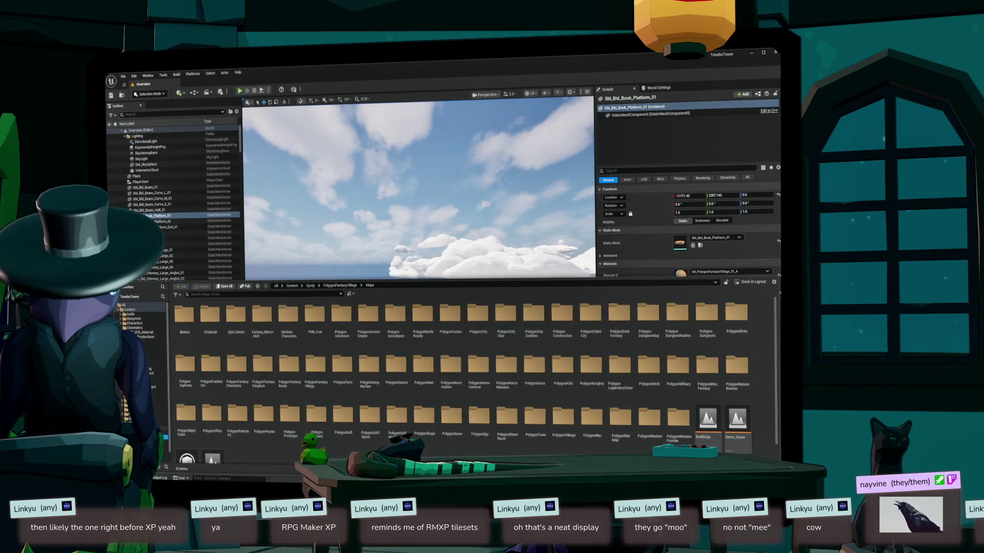
scroll(138, 358, down, 1)
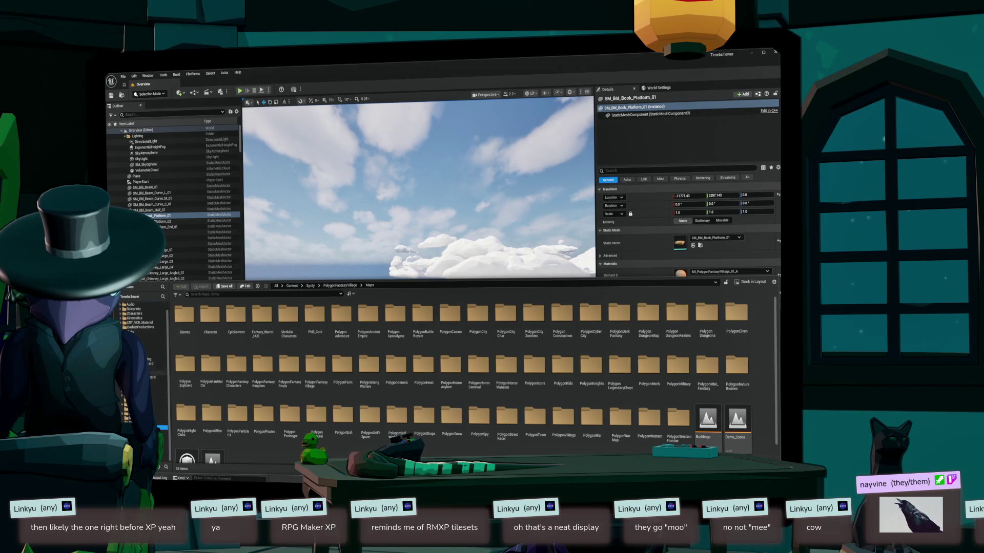
click(158, 368)
double_click(505, 315)
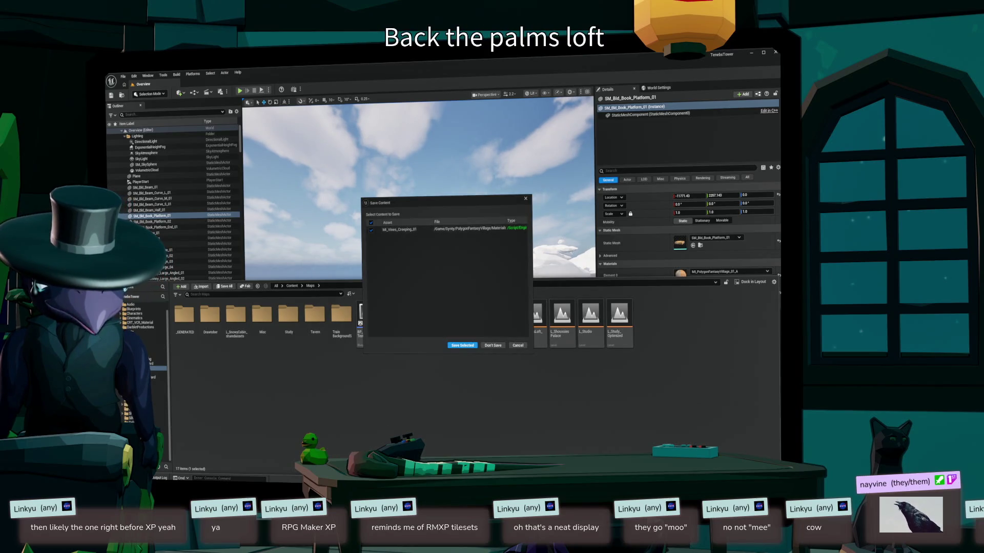
click(493, 346)
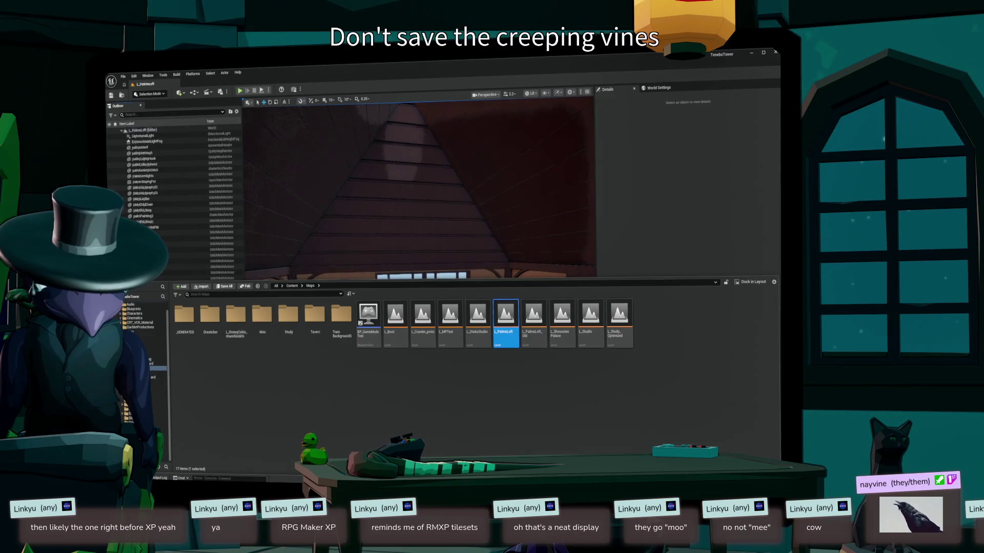
- Look toward the door beside the couch and browse to the Palm materials folder
mouse_move(421, 282)
mouse_down()
mouse_move(492, 282)
mouse_move(441, 266)
mouse_move(461, 246)
mouse_move(461, 277)
mouse_move(410, 279)
mouse_move(353, 261)
mouse_move(405, 279)
mouse_move(339, 256)
mouse_move(461, 267)
mouse_move(379, 277)
mouse_up()
key(ctrl+space)
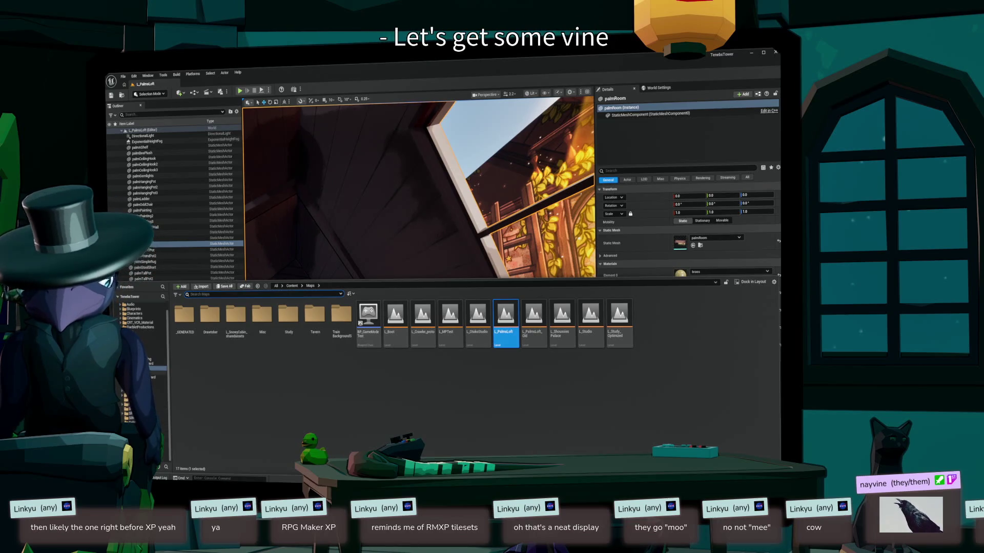
click(160, 400)
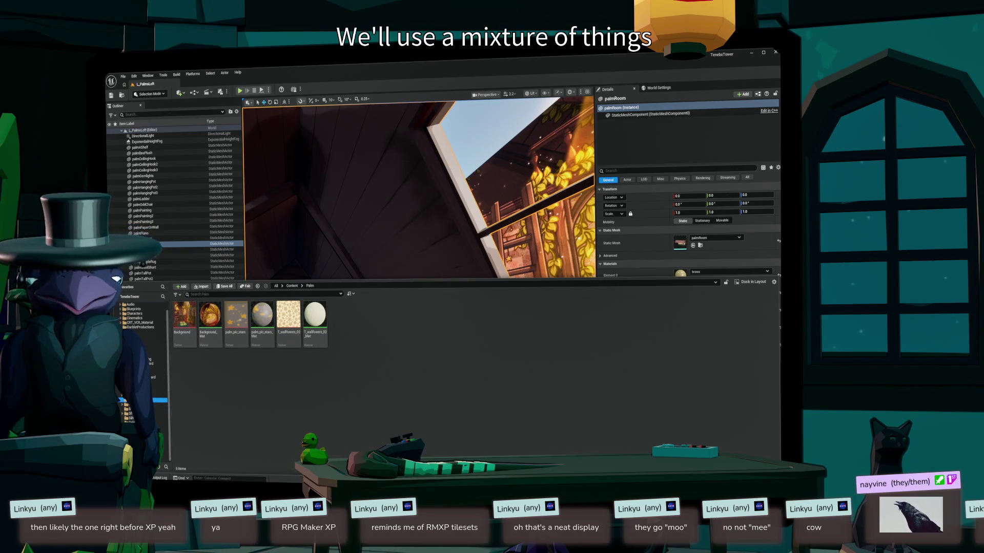
- Drag T_wallflowers_02_Mat onto palmRoom's Element 3 (Wall) material slot
key(ctrl+space)
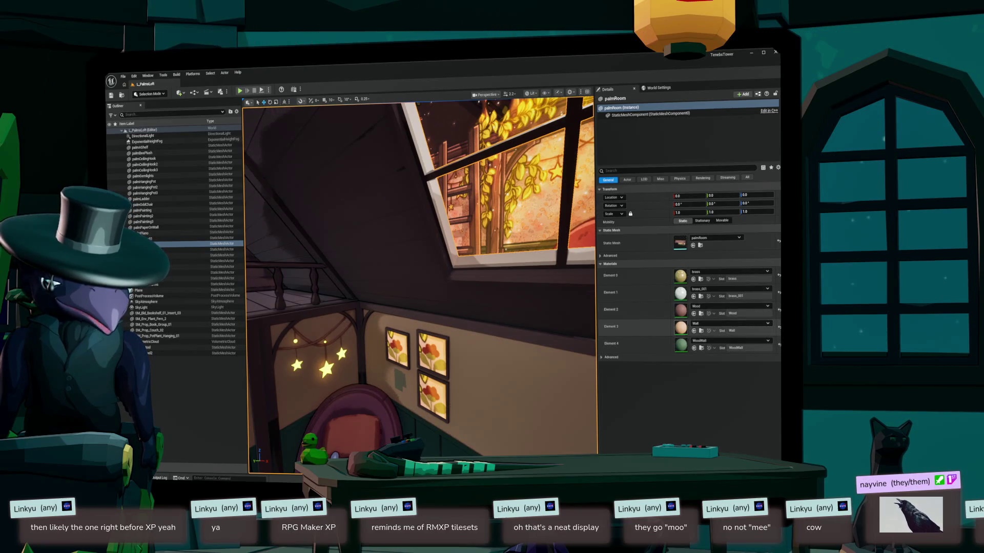
click(730, 324)
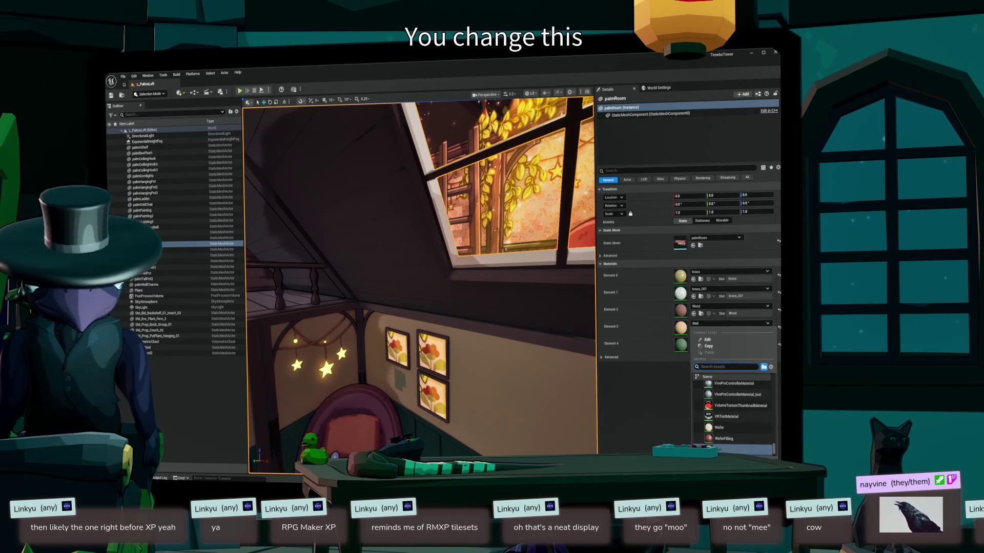
key(ctrl+space)
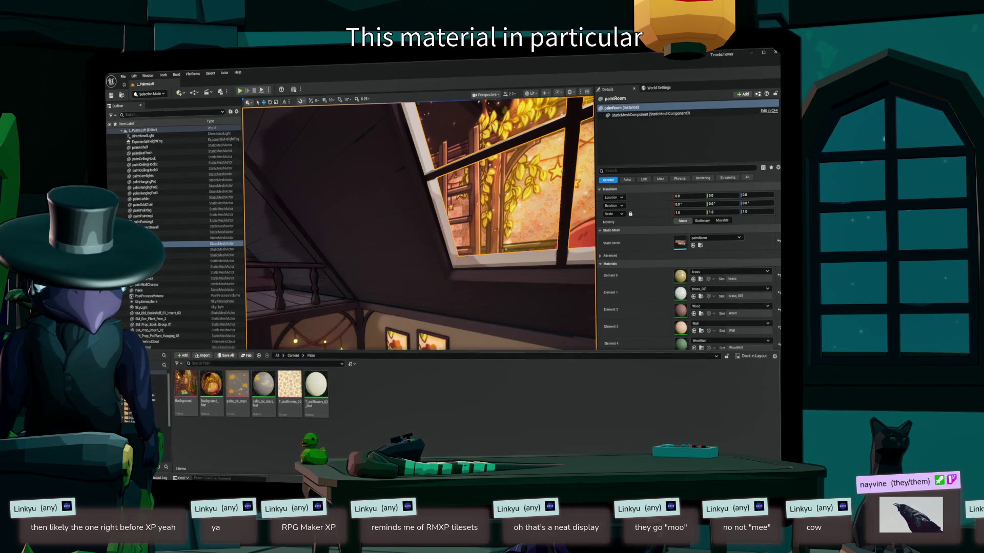
drag(316, 385, 680, 327)
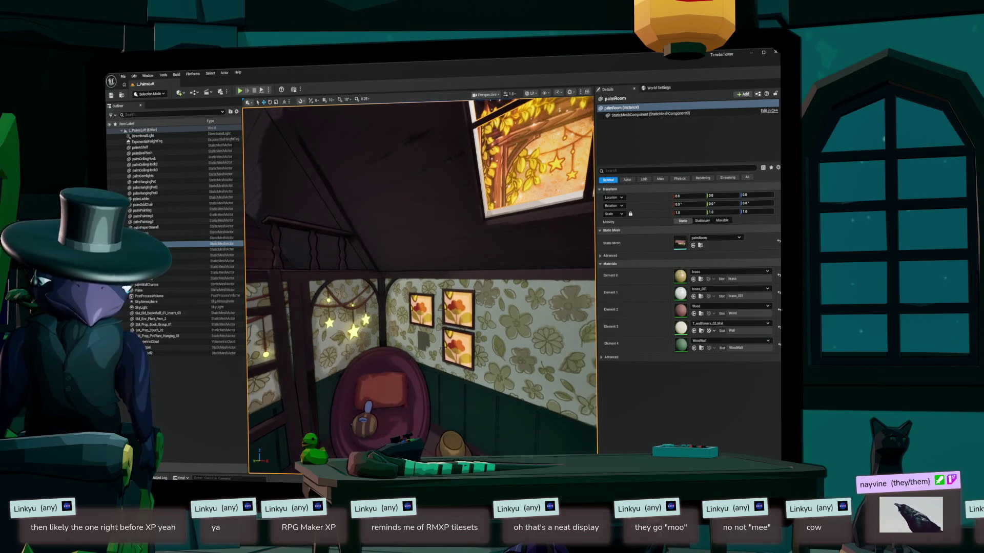
key(ctrl+space)
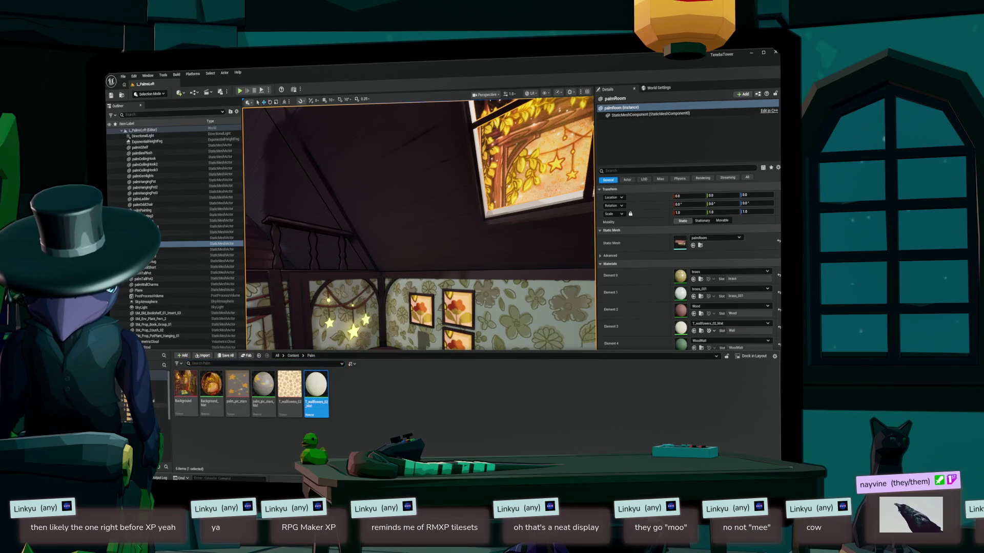
- Go to the palmIvy01 folder and open its Materials subfolder holding the green Ivy material
click(158, 401)
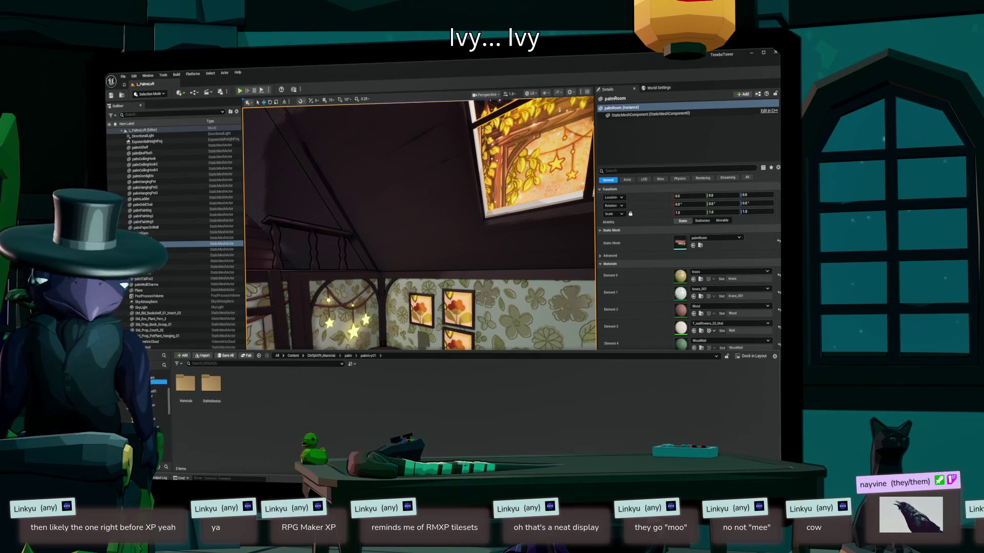
double_click(185, 385)
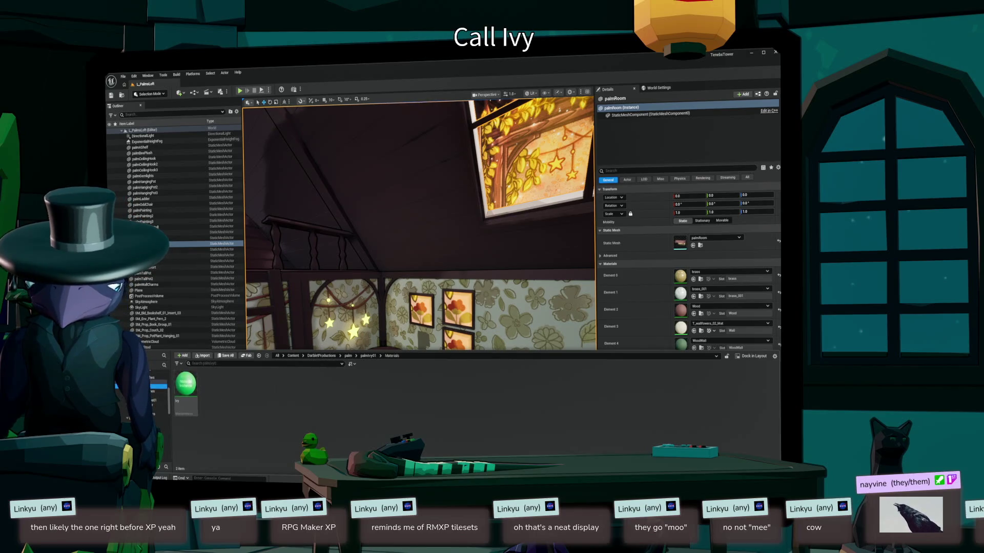
- Place the palmIvy01 ivy mesh into the loft and frame the view on it
click(159, 391)
mouse_move(185, 384)
mouse_down()
mouse_move(420, 358)
mouse_move(435, 338)
mouse_move(405, 308)
mouse_move(312, 269)
mouse_up()
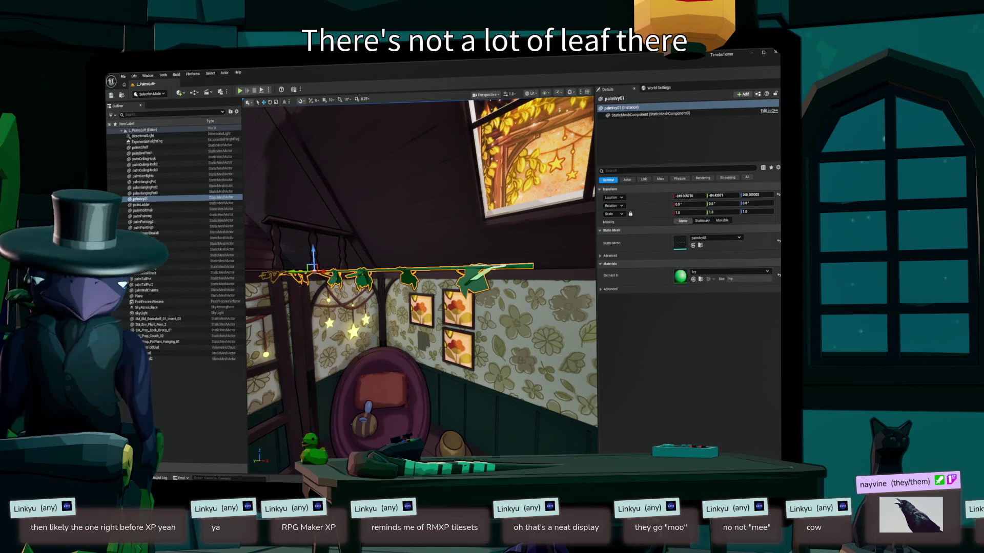
drag(420, 287, 461, 277)
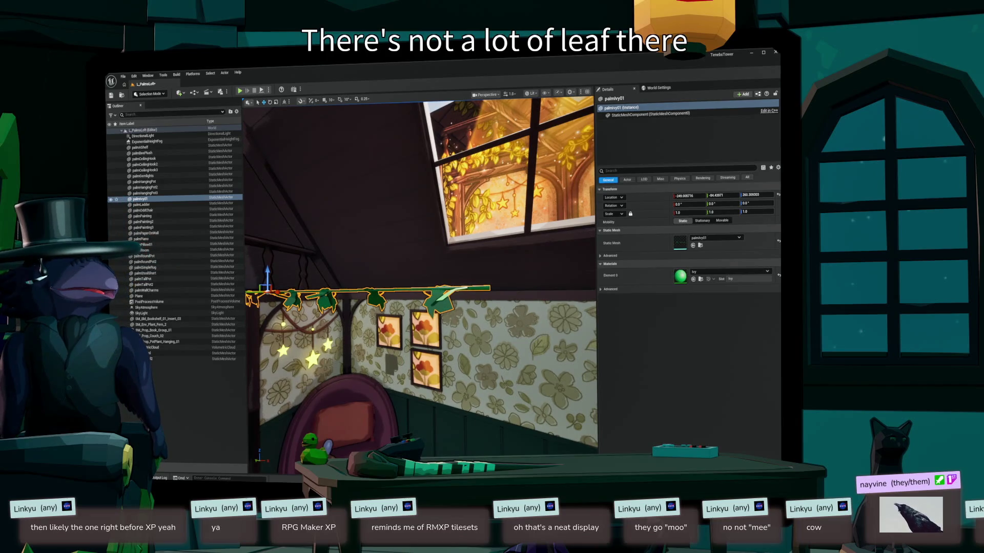
drag(420, 287, 374, 293)
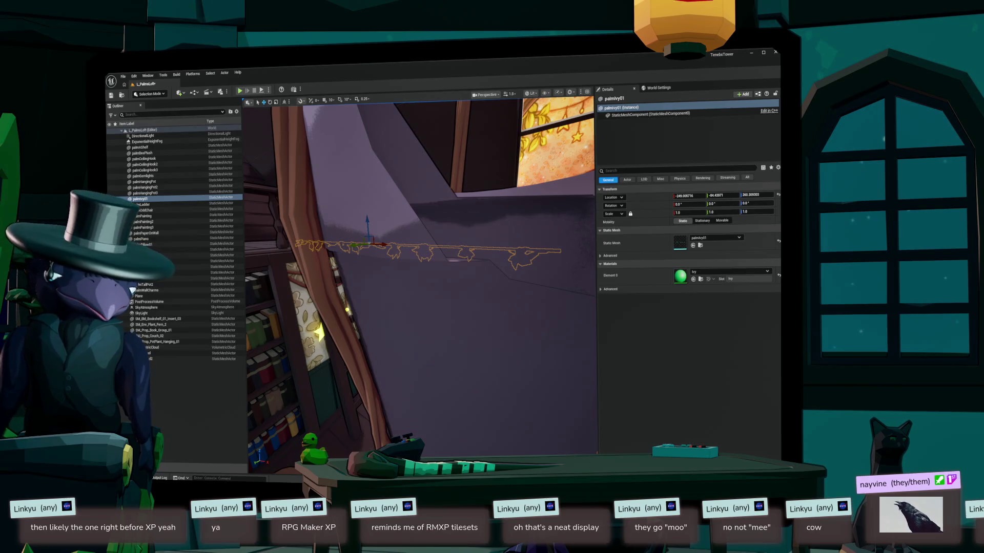
key(f)
drag(421, 282, 367, 288)
key(s)
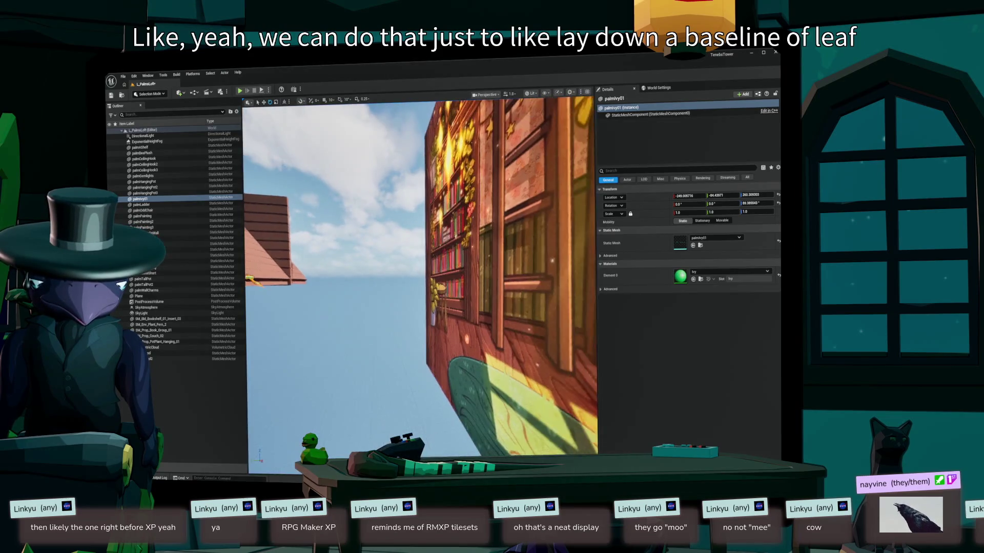
key(w)
key(s)
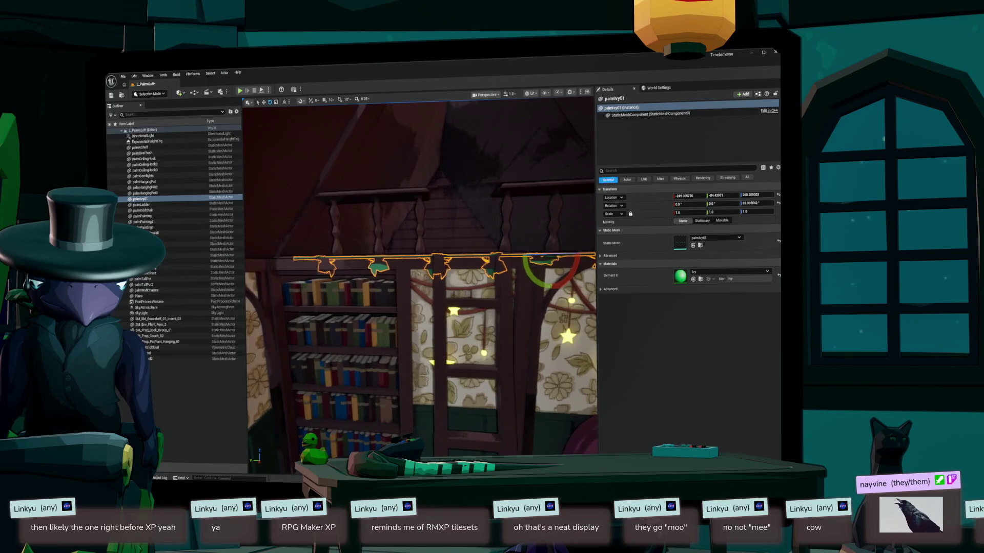
- Slide the ivy garland left along the beam and reveal its palmIvy01 asset
key(w)
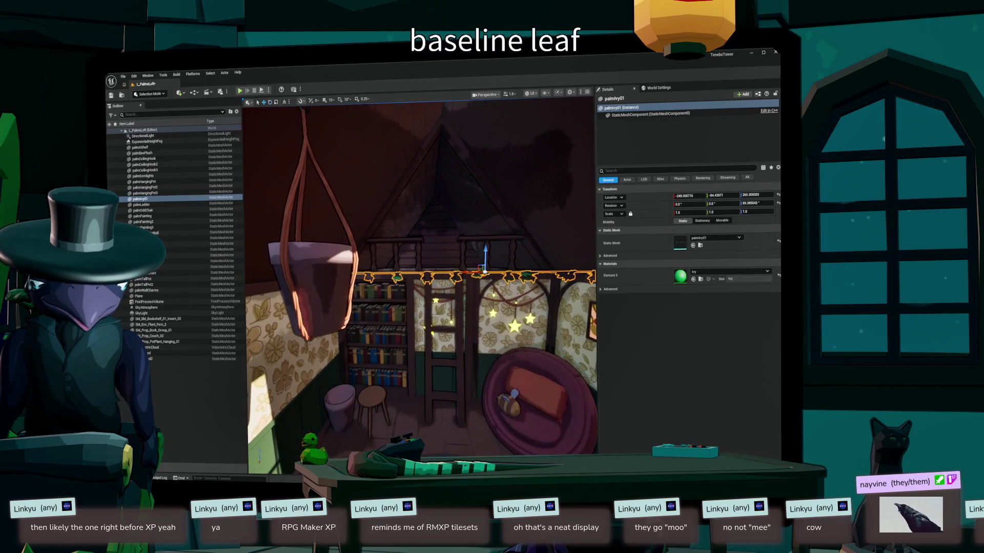
drag(471, 272, 432, 272)
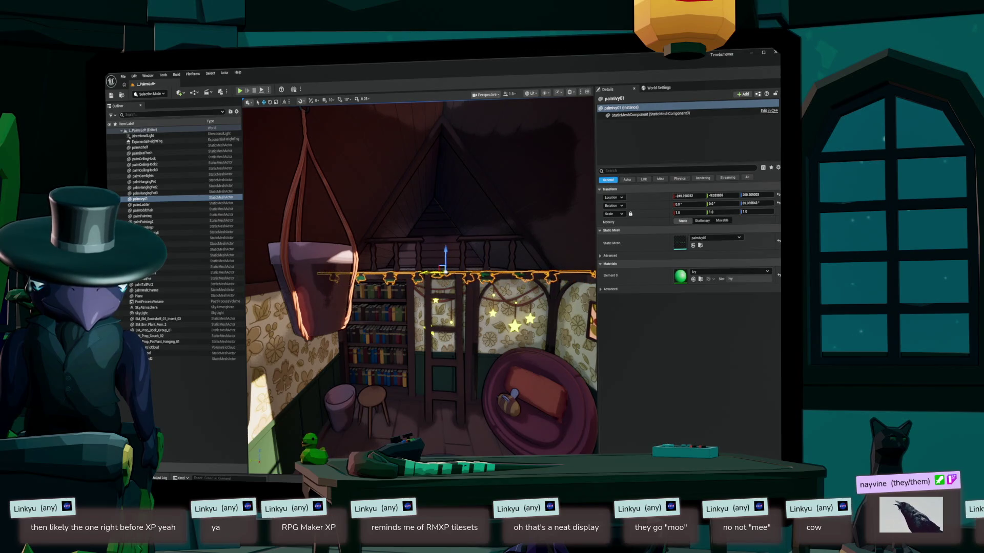
key(w)
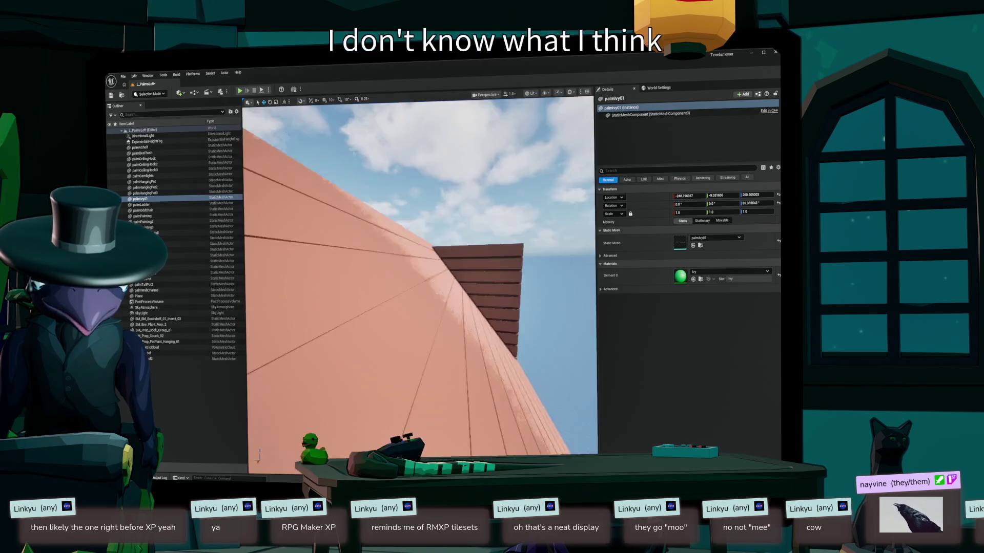
key(w)
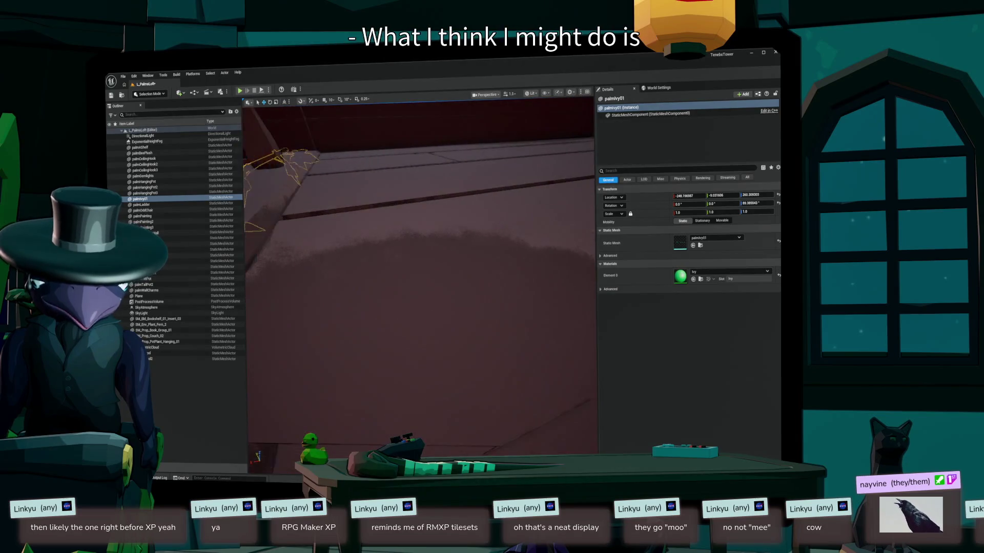
scroll(420, 276, down, 2)
key(s)
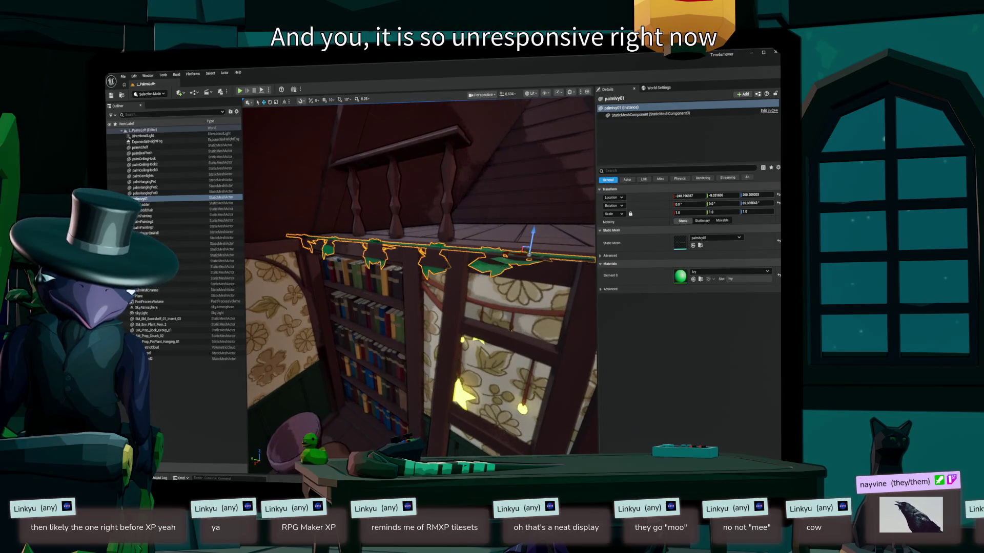
key(e)
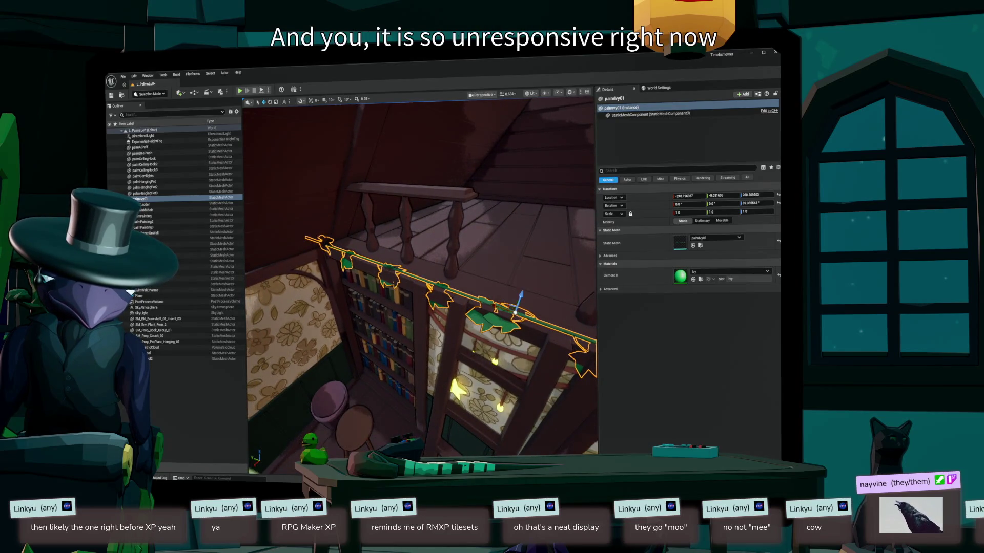
key(a)
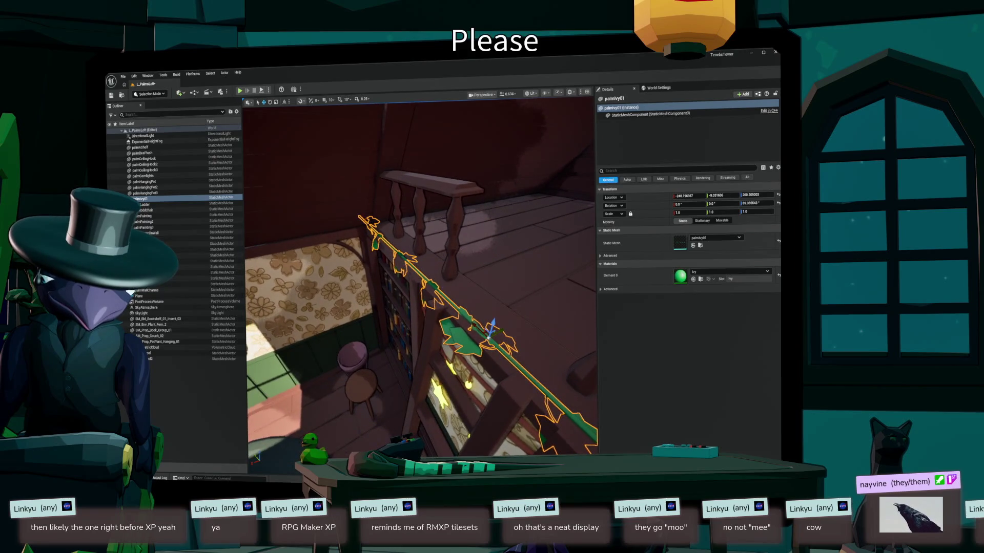
drag(493, 330, 477, 341)
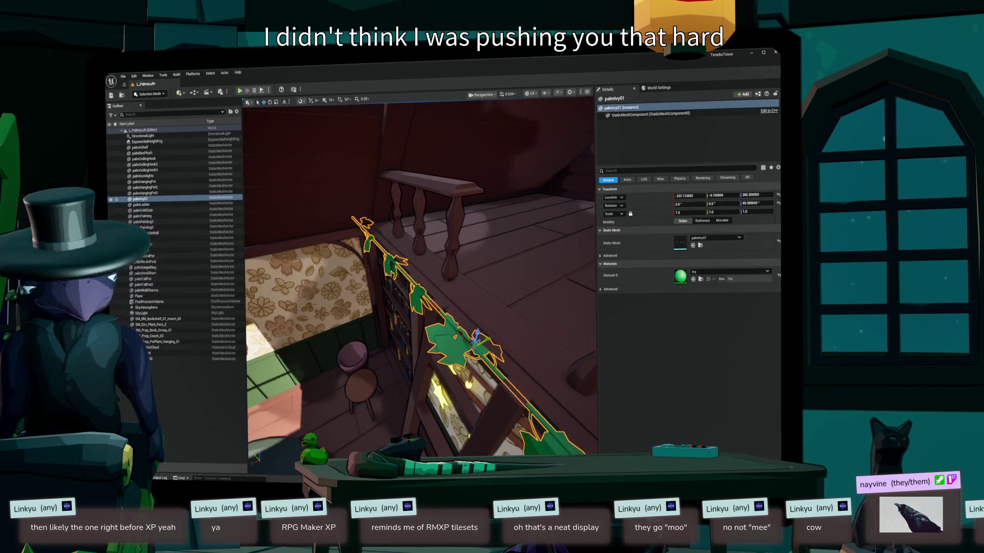
key(f)
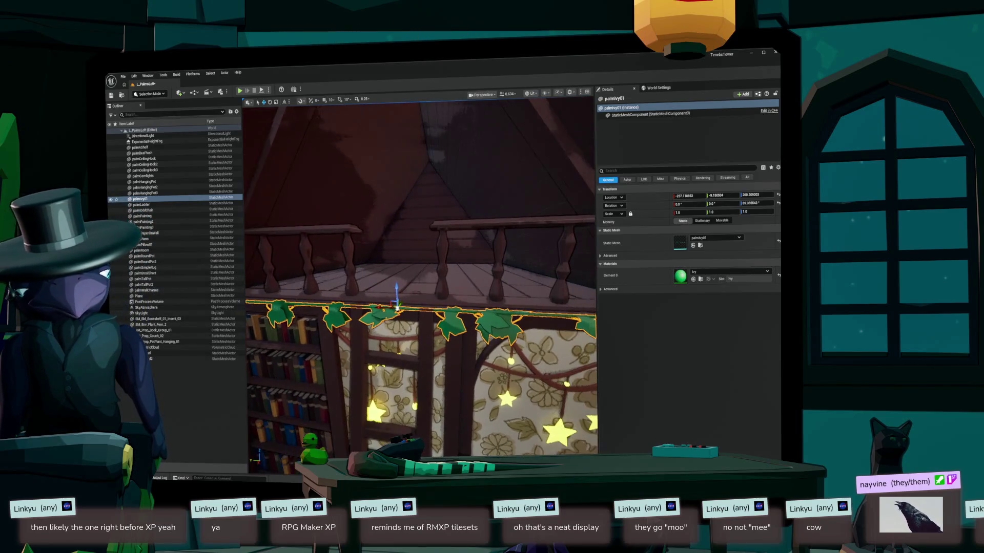
key(ctrl+b)
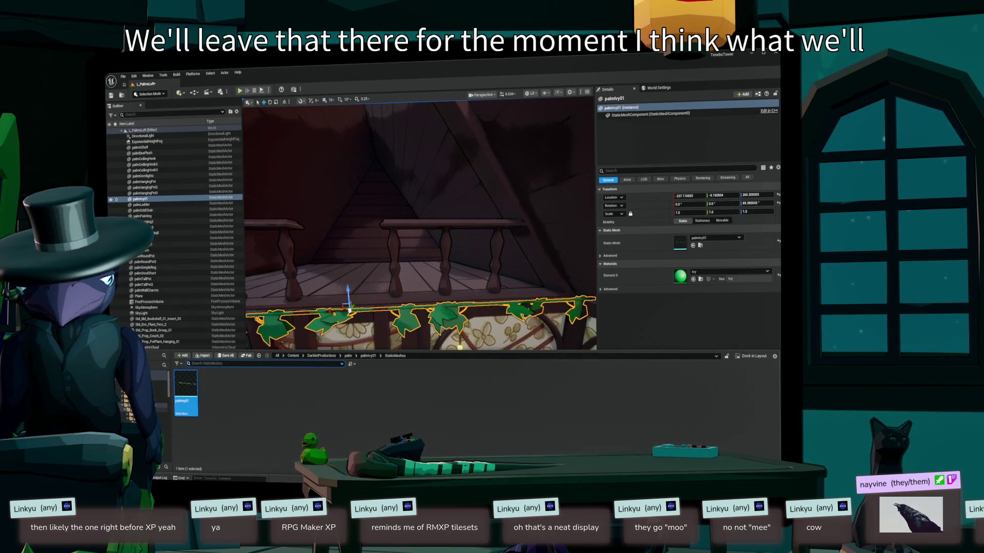
- Browse the Synty folders to PolygonFantasyVillage's environment models
ctrl+click(153, 406)
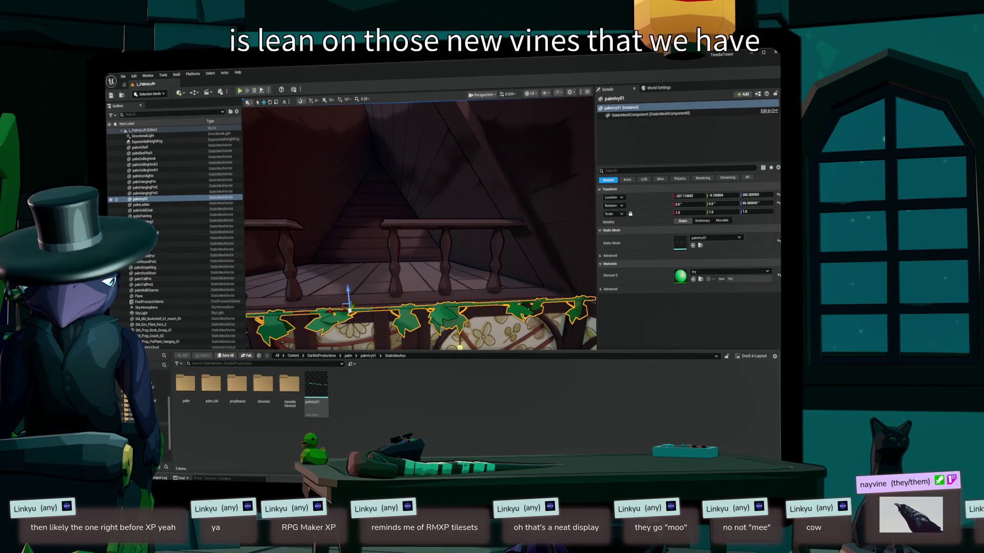
scroll(149, 405, up, 3)
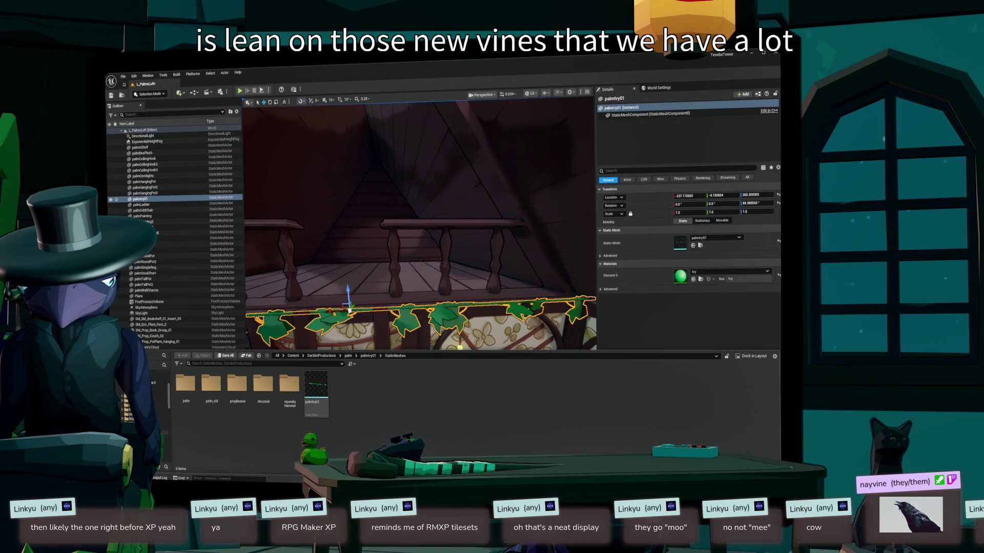
scroll(154, 394, down, 2)
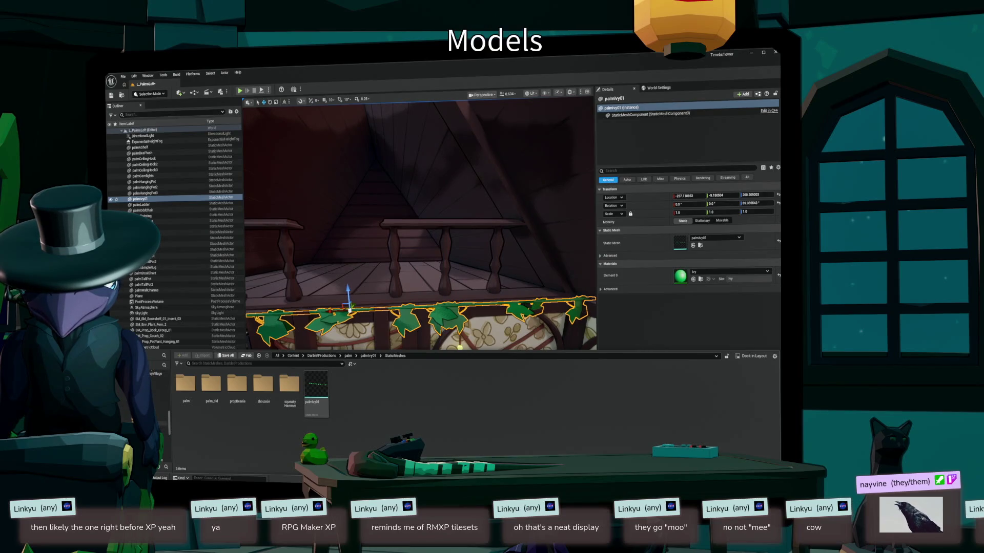
click(163, 427)
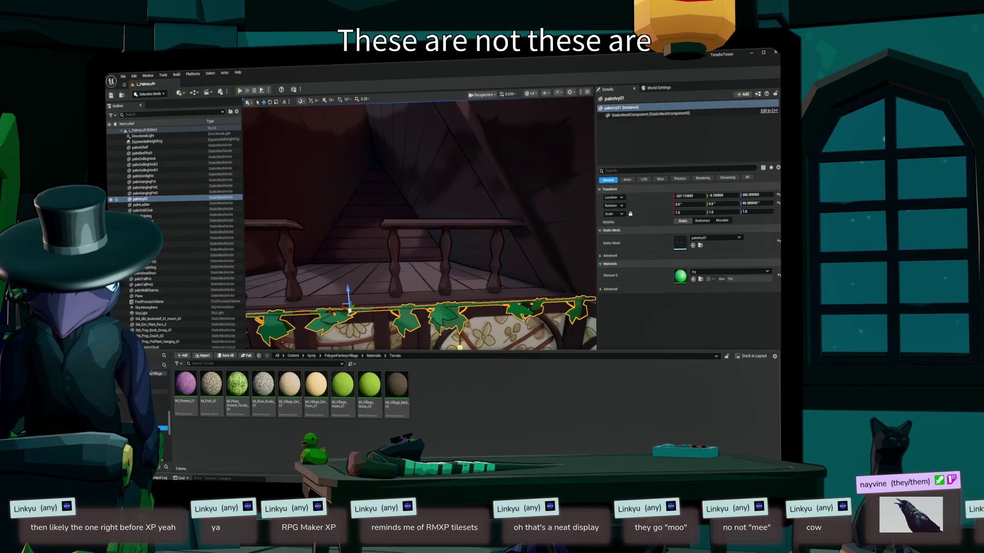
click(154, 391)
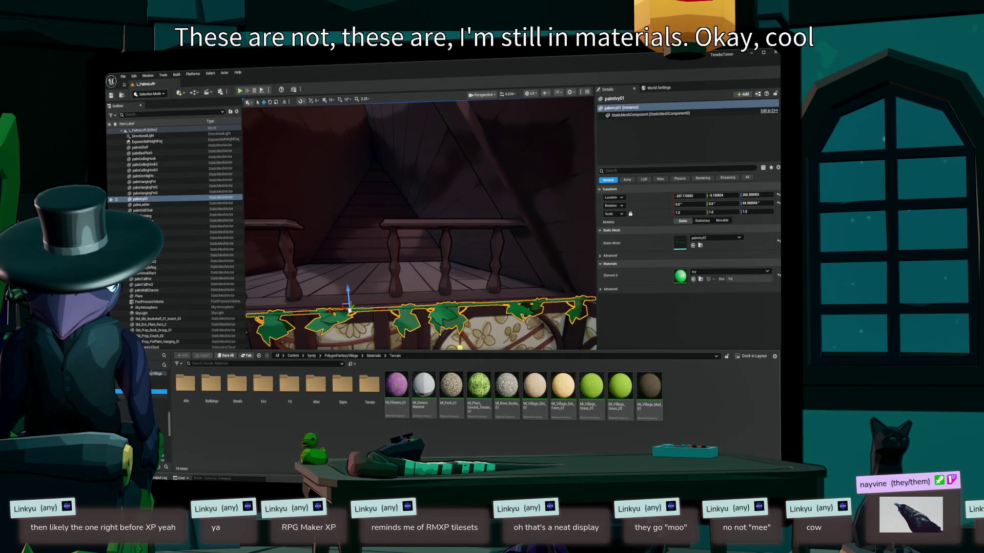
click(144, 409)
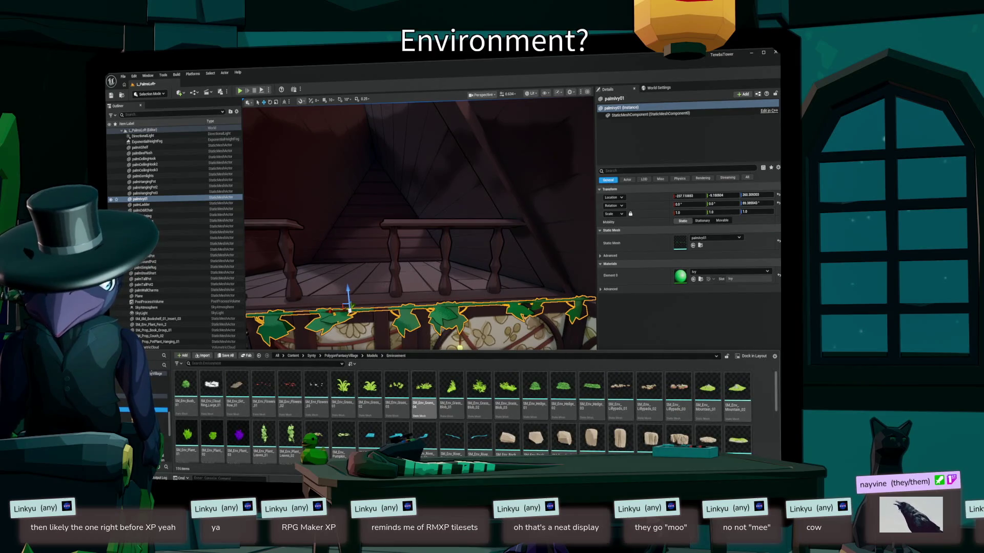
- Scroll down to the vine assets and drag SM_Env_Vine_12 into the loft
scroll(474, 412, down, 2)
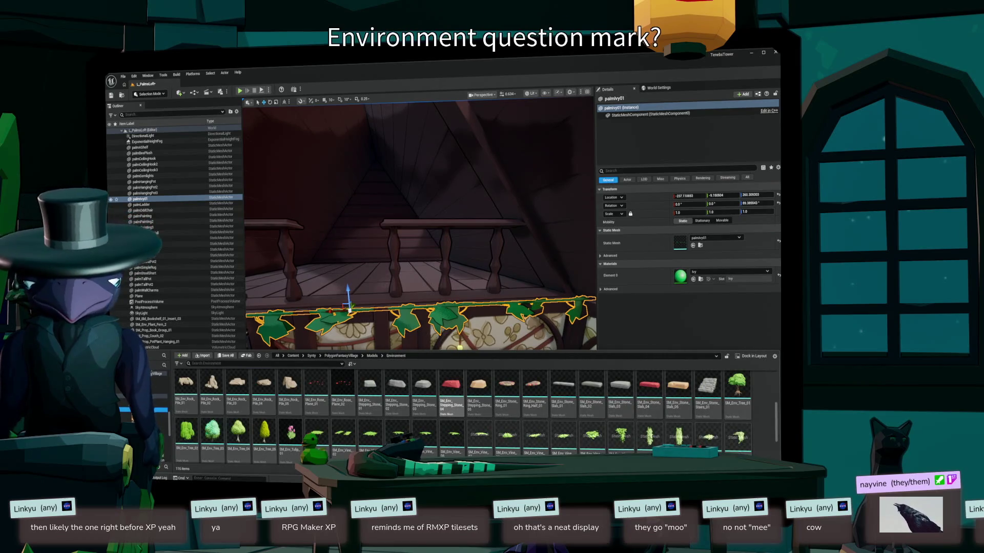
scroll(476, 410, down, 1)
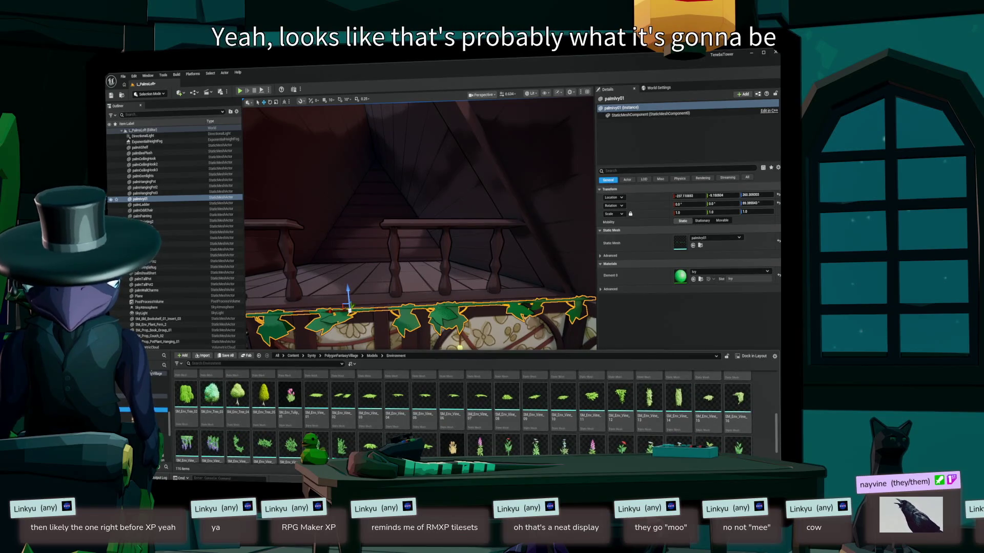
scroll(477, 415, down, 1)
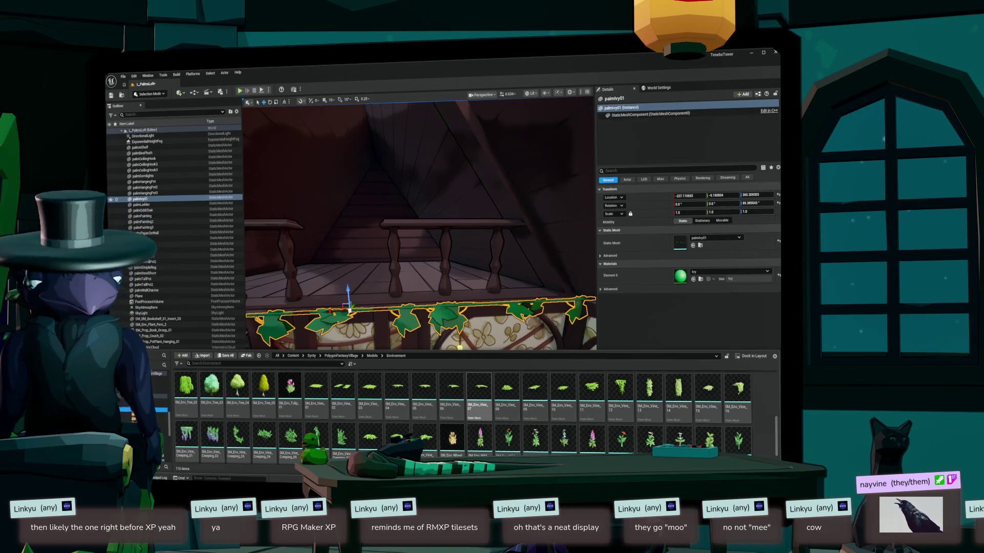
mouse_move(620, 394)
mouse_down()
mouse_move(640, 405)
mouse_move(543, 308)
mouse_move(508, 287)
mouse_move(468, 294)
mouse_up()
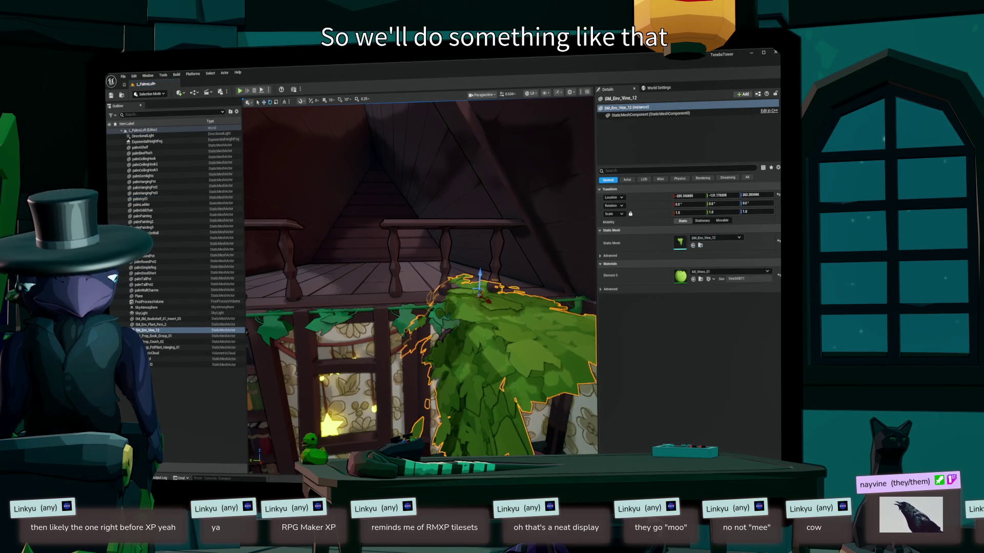
- Rotate the SM_Env_Vine_12 vine about 78 degrees to hang against the wall
drag(491, 301, 518, 296)
key(f)
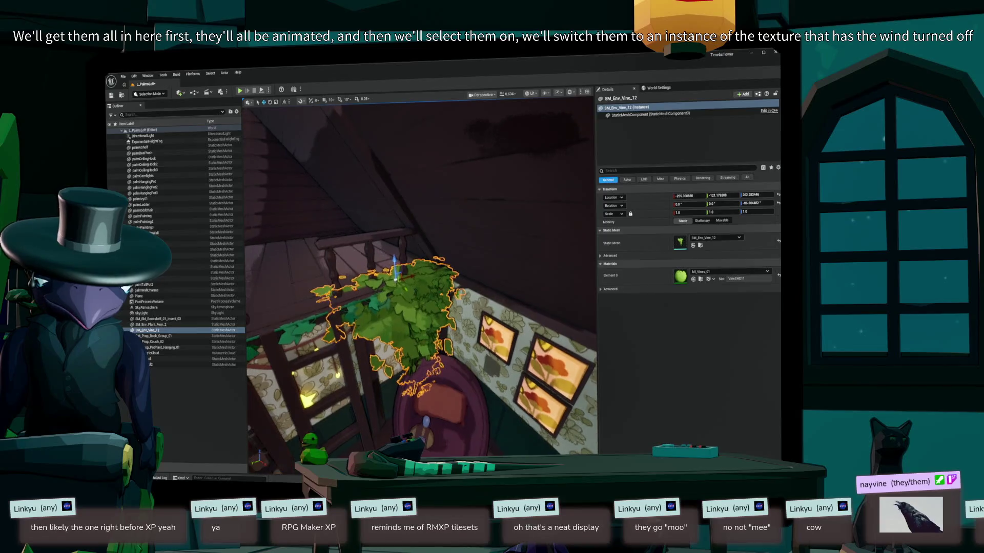
mouse_move(518, 296)
mouse_down()
mouse_move(492, 287)
mouse_move(474, 235)
mouse_move(485, 272)
mouse_up()
key(Escape)
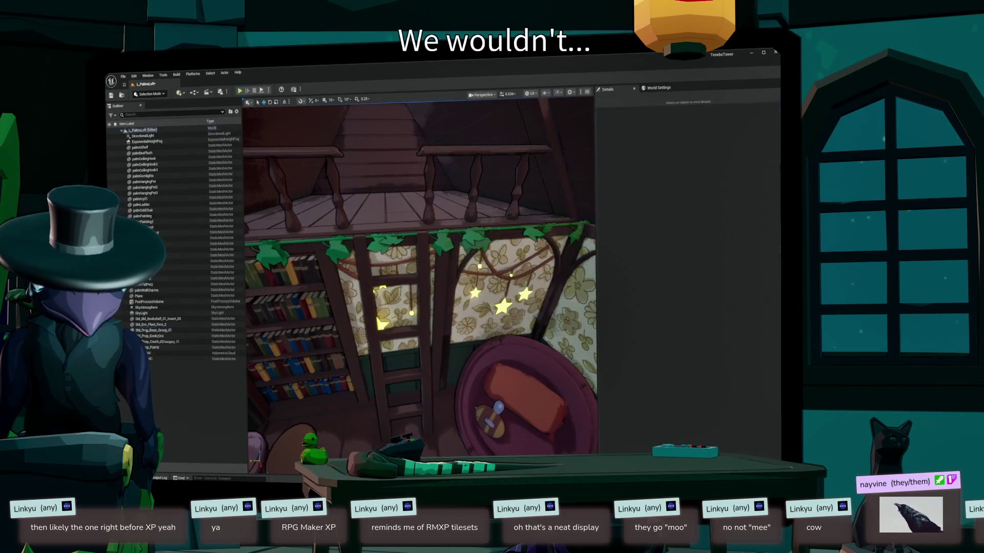
- Drag two more vine meshes from the Content Drawer into the loft
key(ctrl+space)
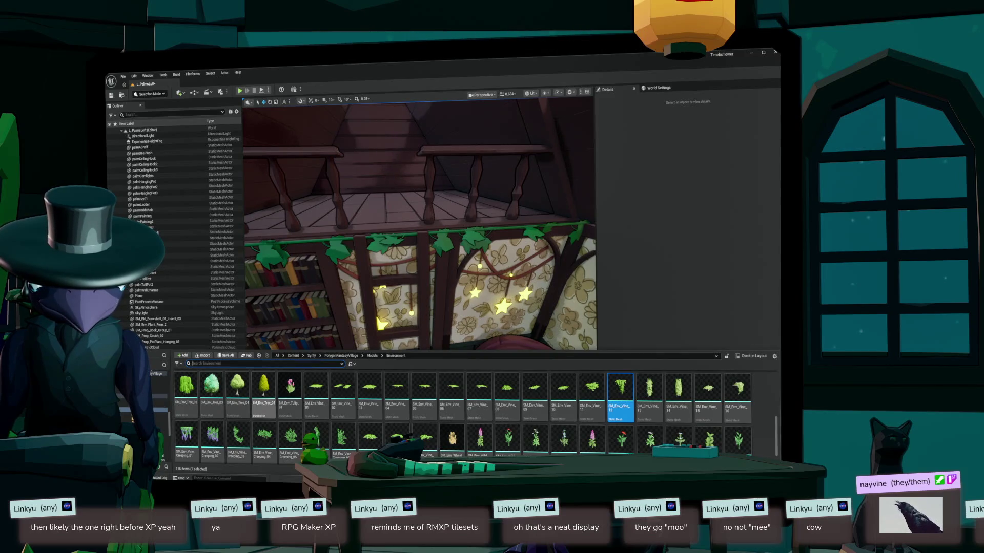
drag(620, 388, 399, 231)
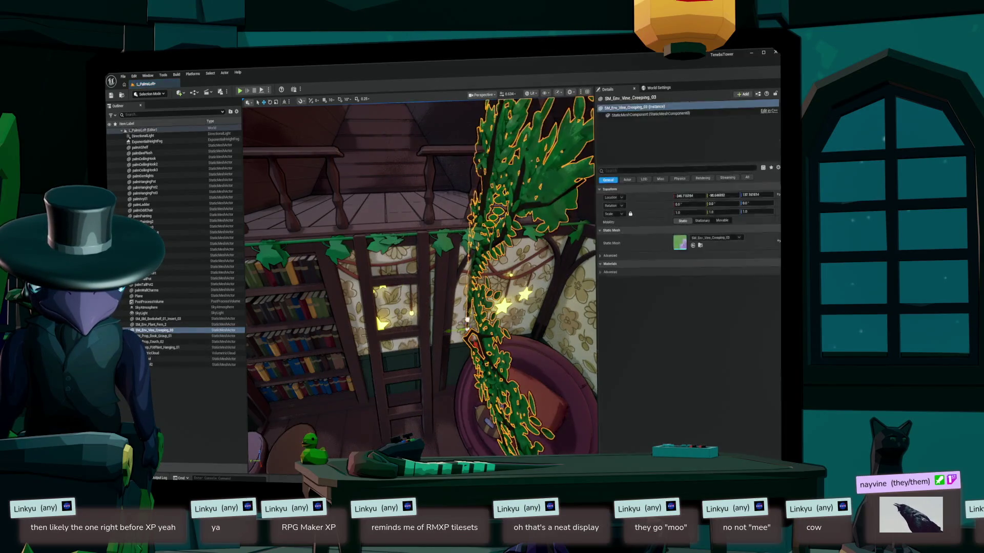
key(f)
key(s)
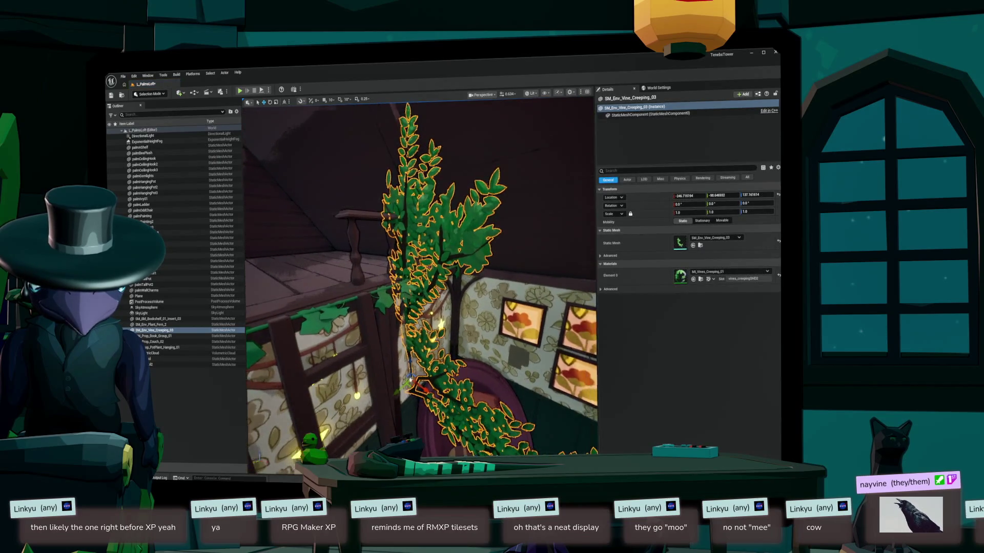
key(w)
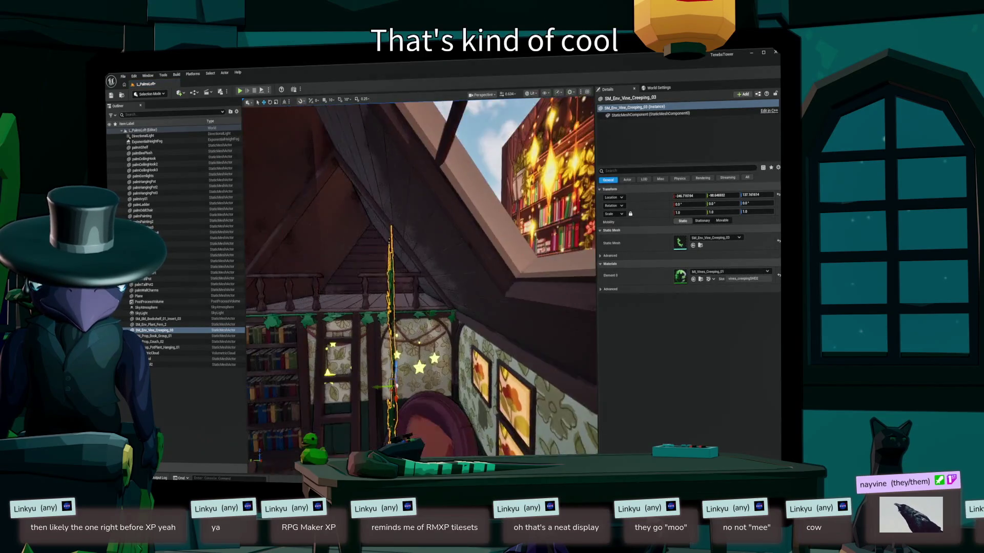
key(Escape)
key(w)
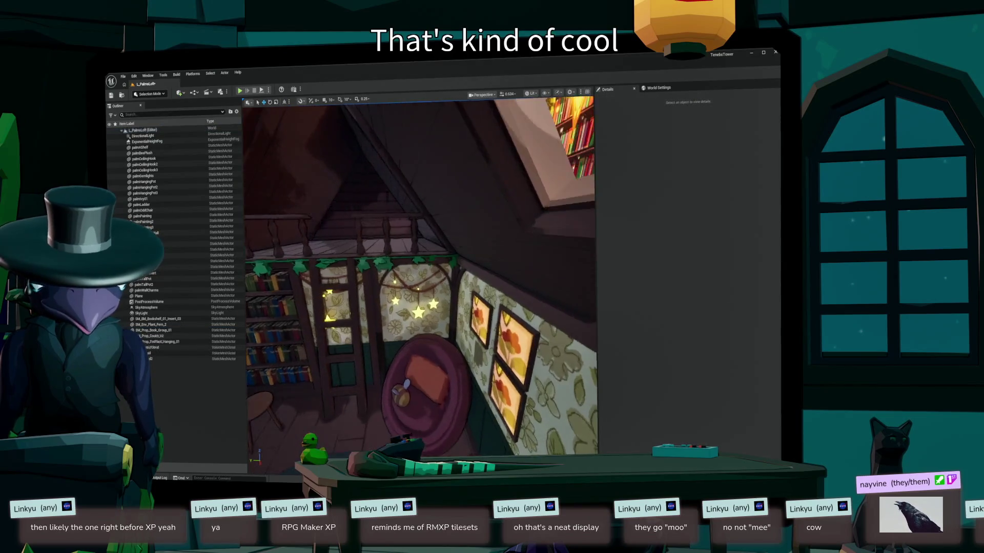
key(ctrl+space)
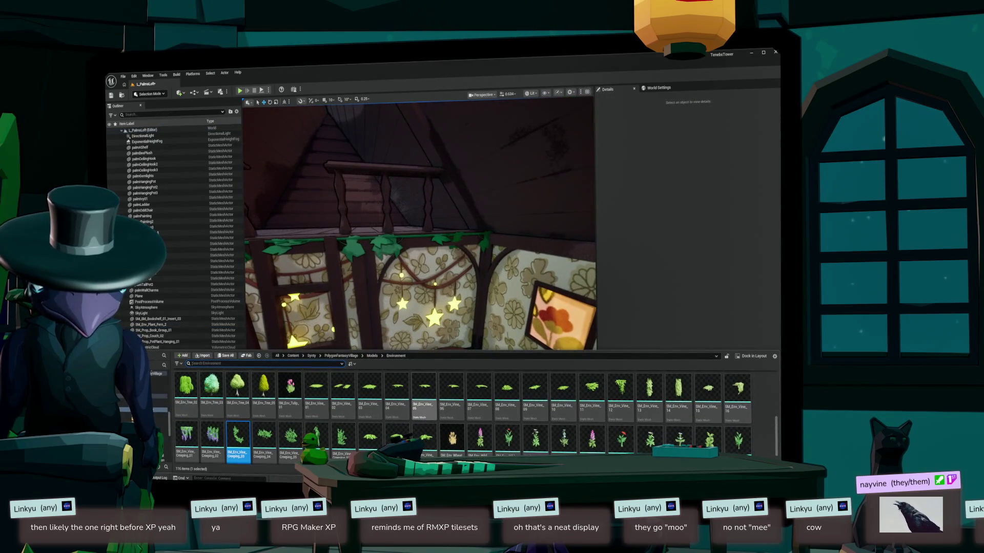
drag(316, 389, 369, 333)
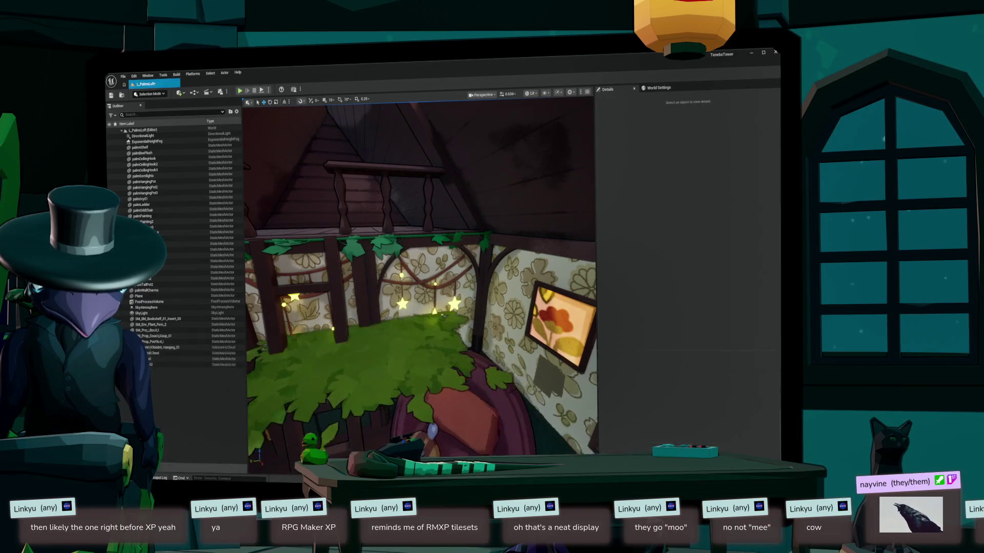
key(Delete)
key(ctrl+space)
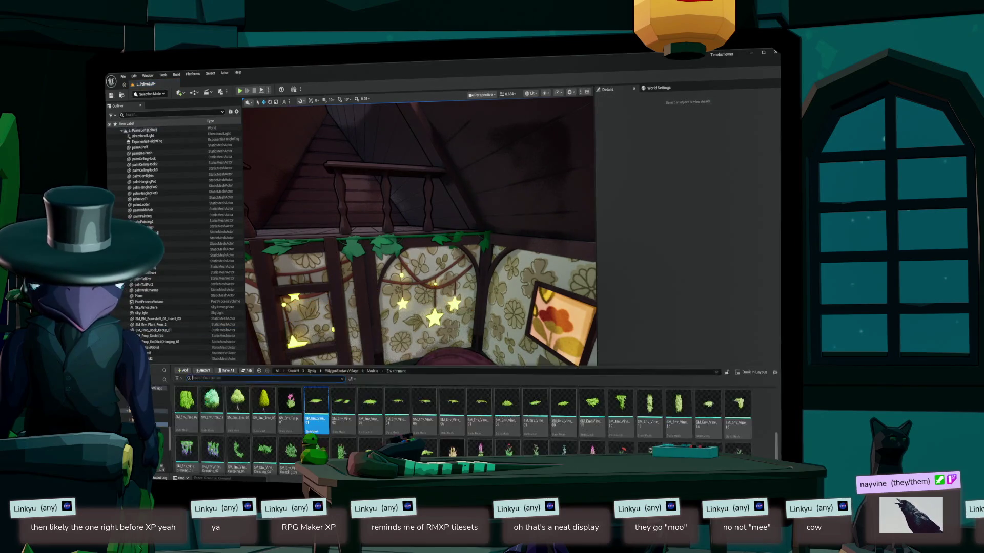
drag(342, 389, 394, 307)
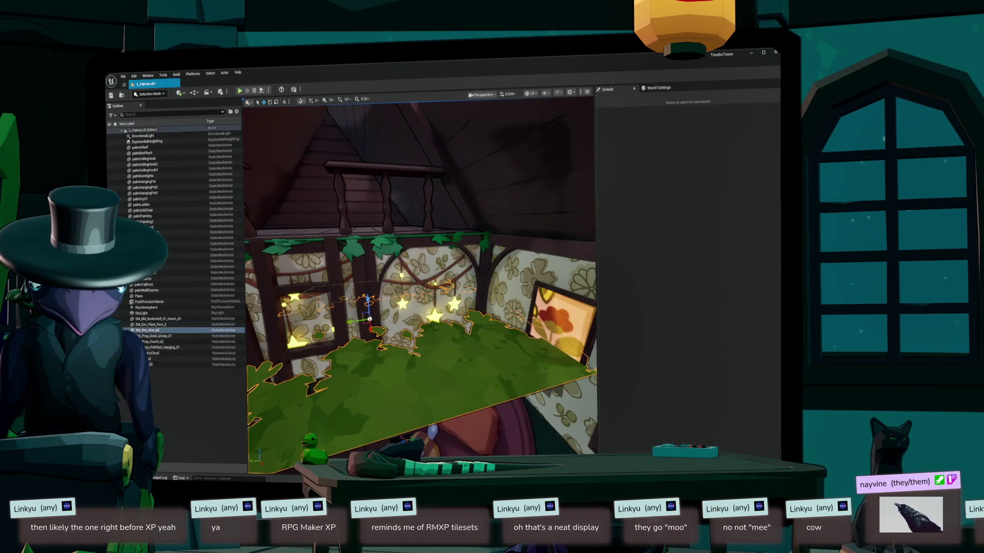
key(Delete)
key(ctrl+space)
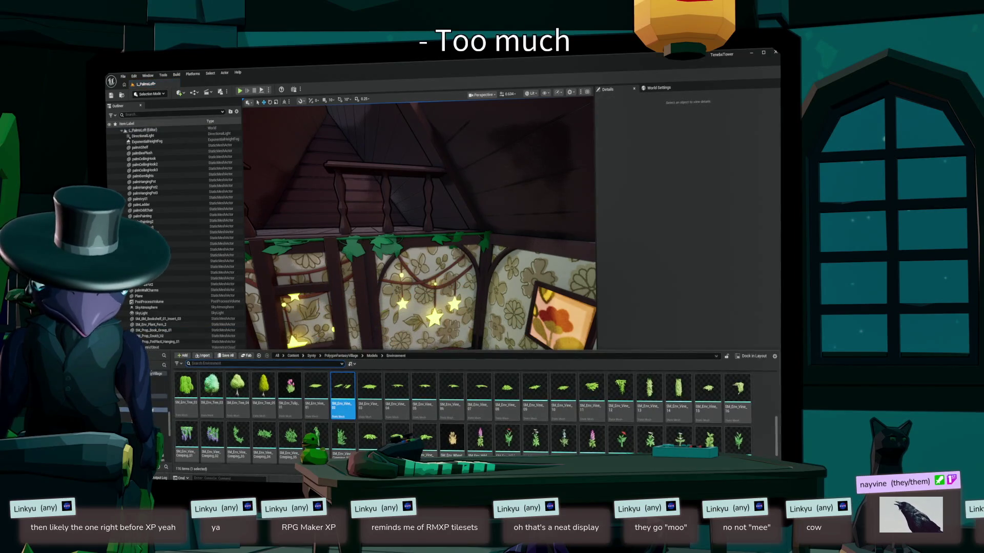
mouse_move(708, 392)
mouse_down()
mouse_move(389, 318)
mouse_move(382, 333)
mouse_up()
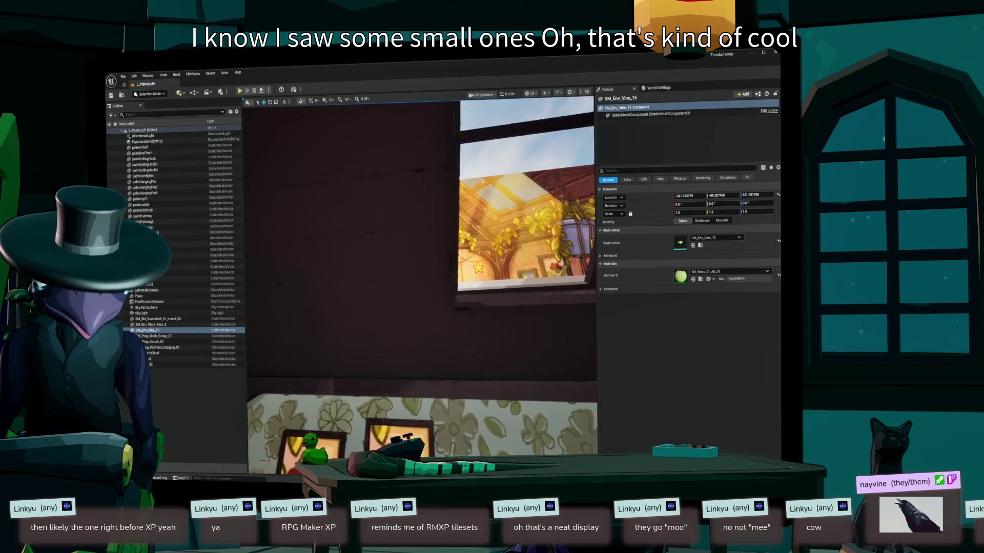
key(Delete)
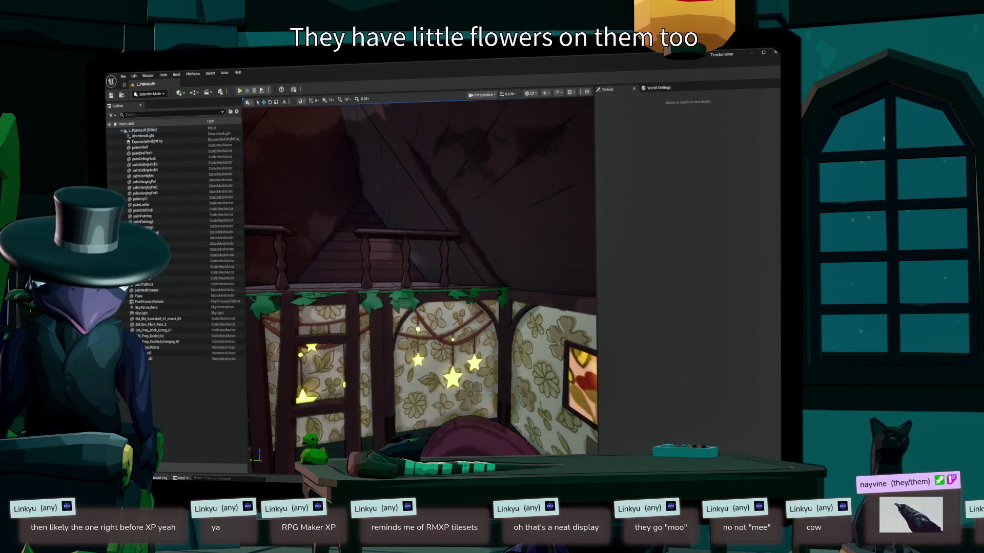
key(ctrl+space)
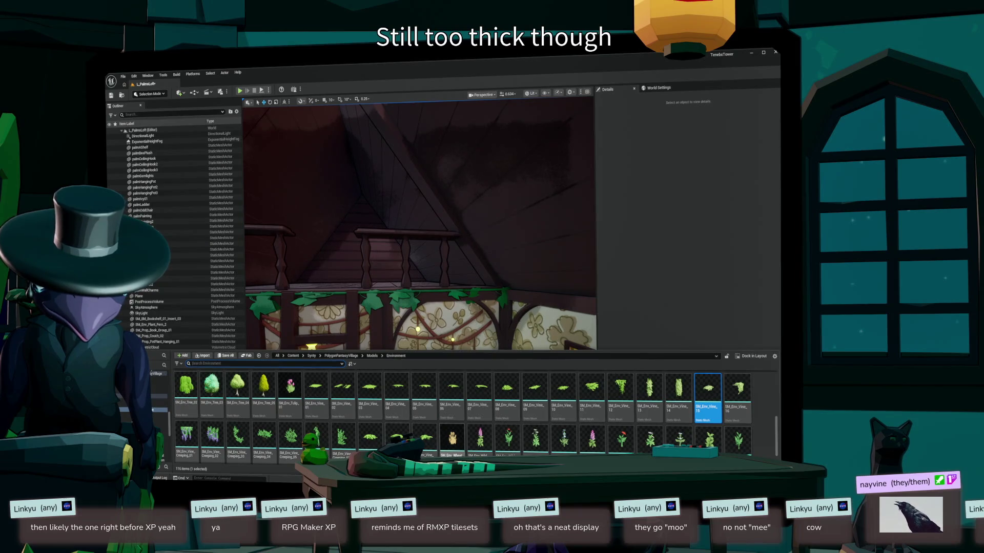
mouse_move(264, 438)
mouse_down()
mouse_move(383, 355)
mouse_move(374, 328)
mouse_move(392, 328)
mouse_up()
key(f)
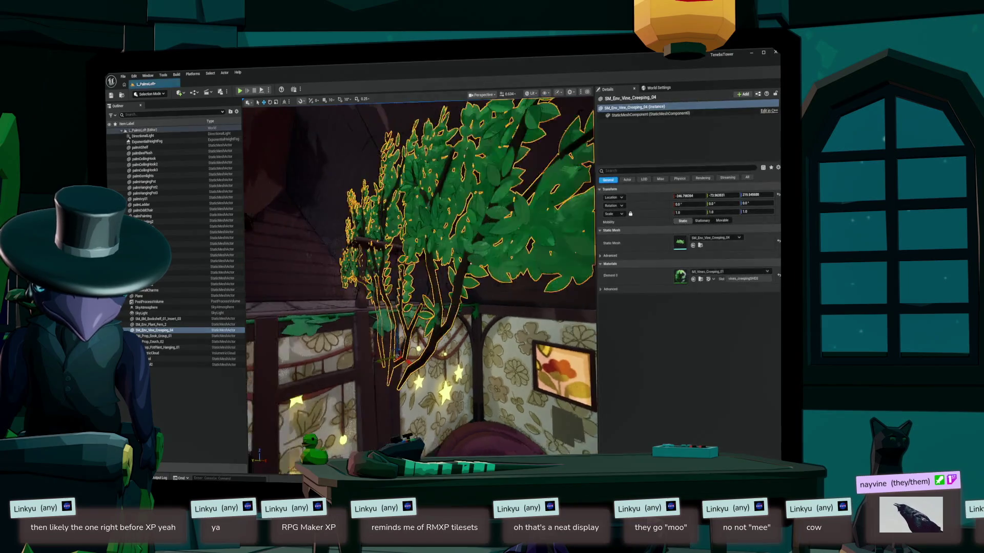
key(Delete)
key(ctrl+space)
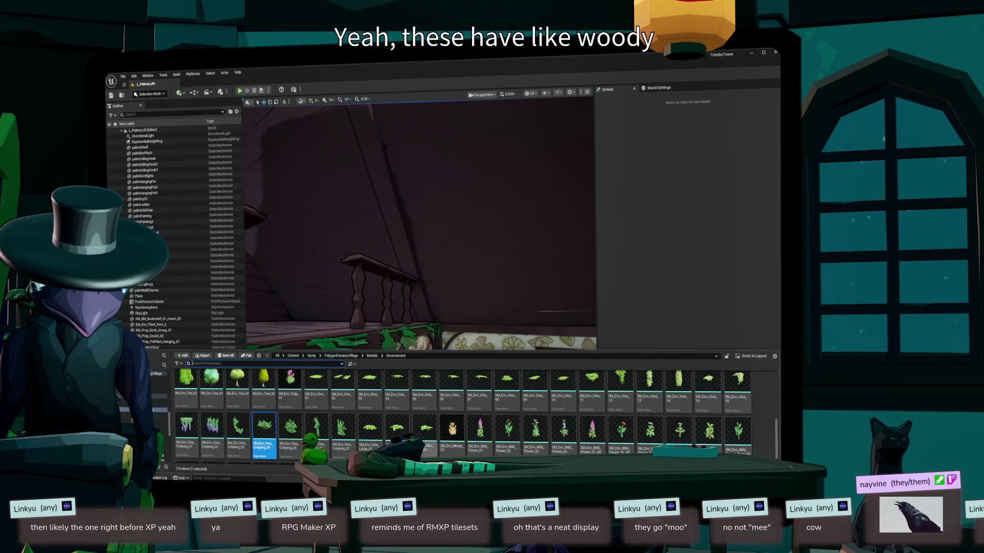
click(370, 430)
drag(370, 430, 451, 277)
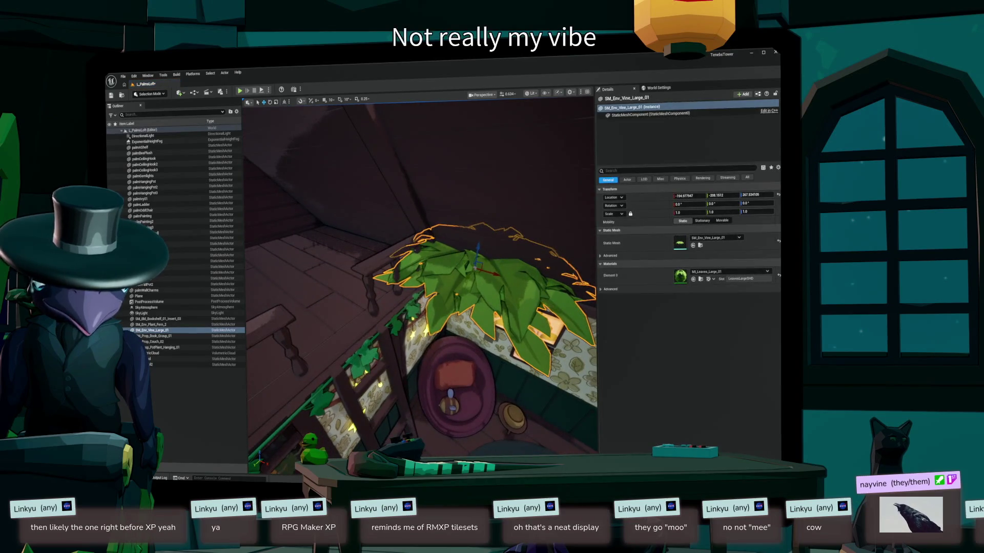
key(Delete)
key(ctrl+space)
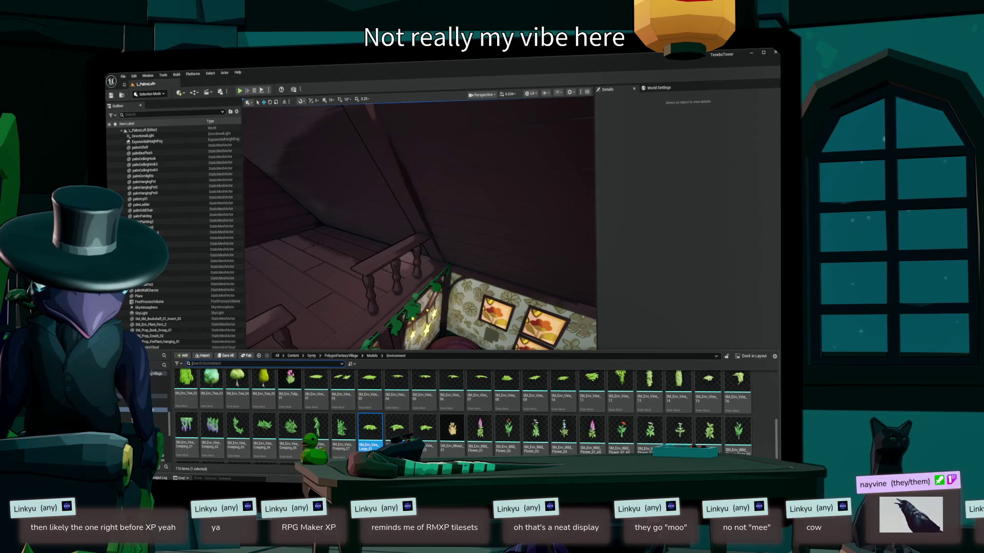
scroll(316, 405, up, 2)
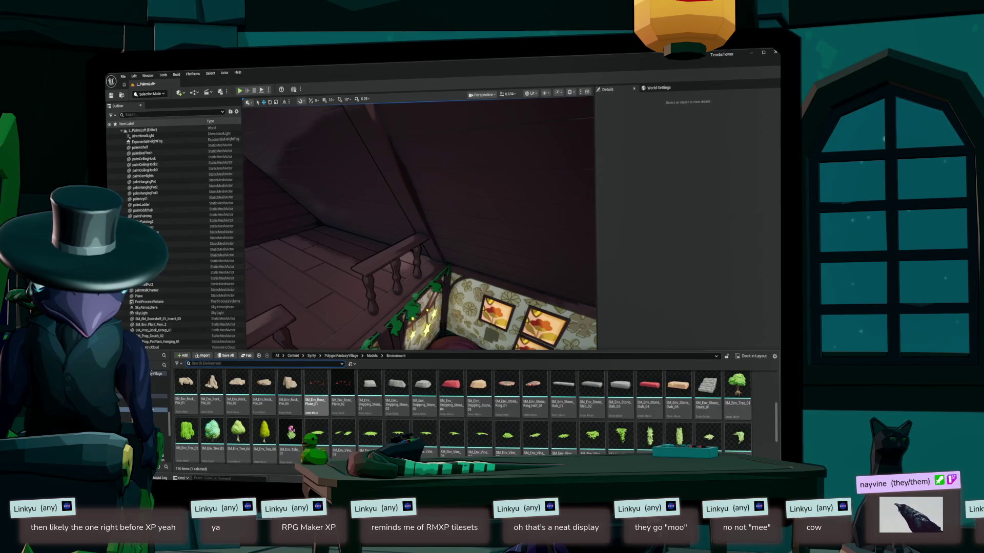
scroll(463, 418, down, 3)
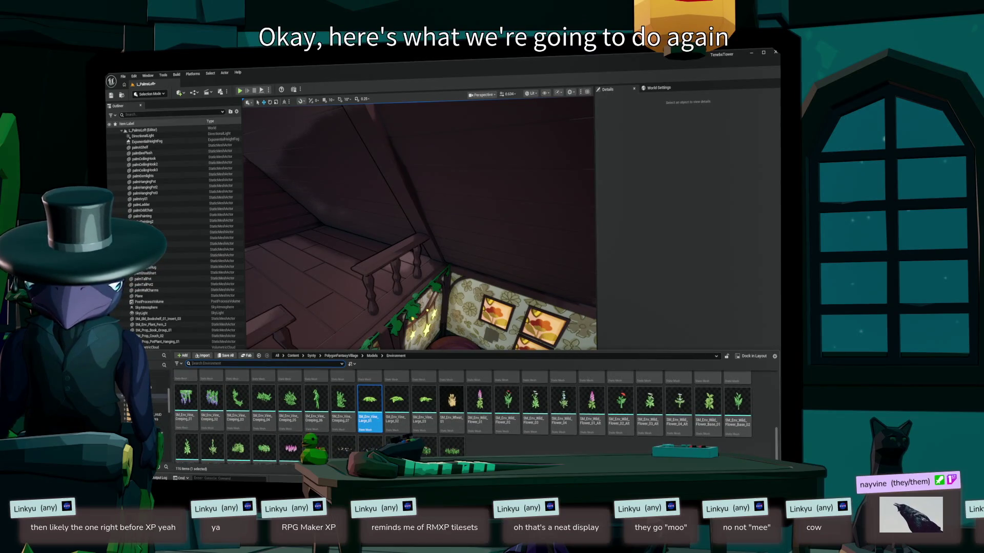
click(293, 356)
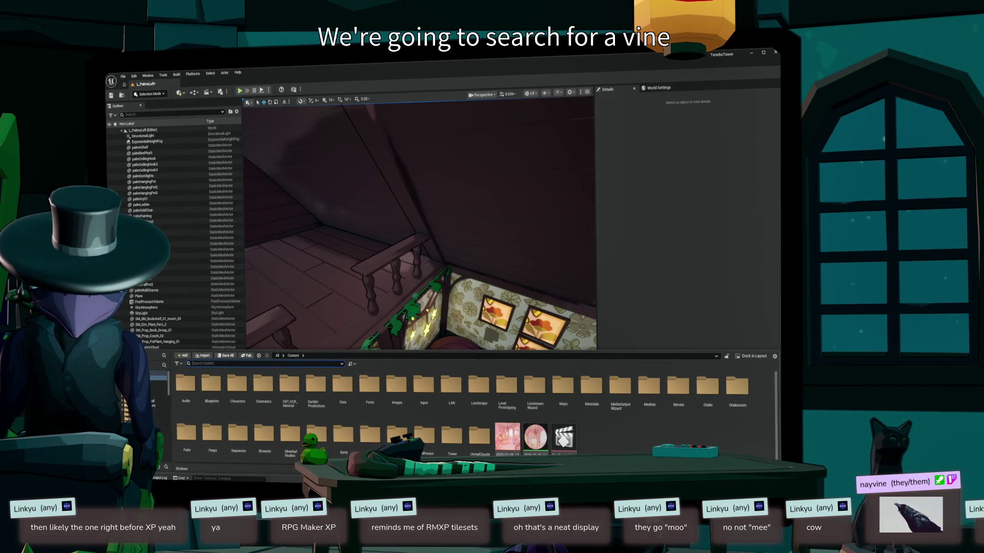
- Search the project for 'typ:static vine', place a result in the room, then delete it
text(typ:static im)
text(ne)
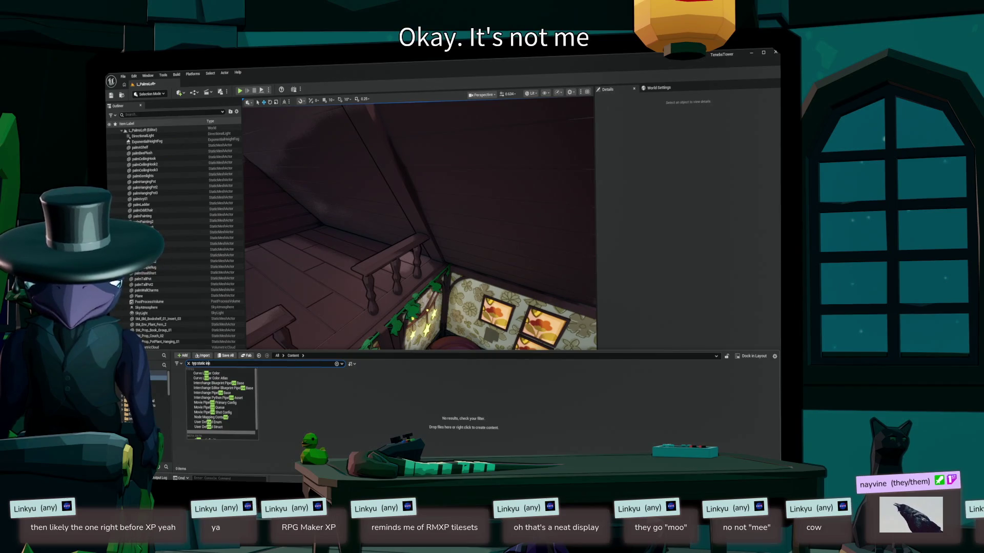
click(205, 363)
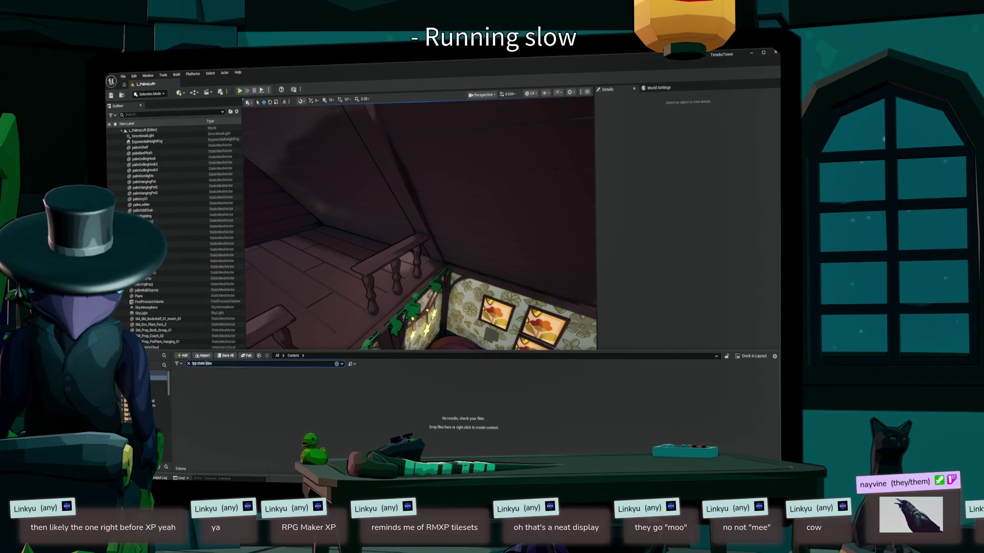
text(vin)
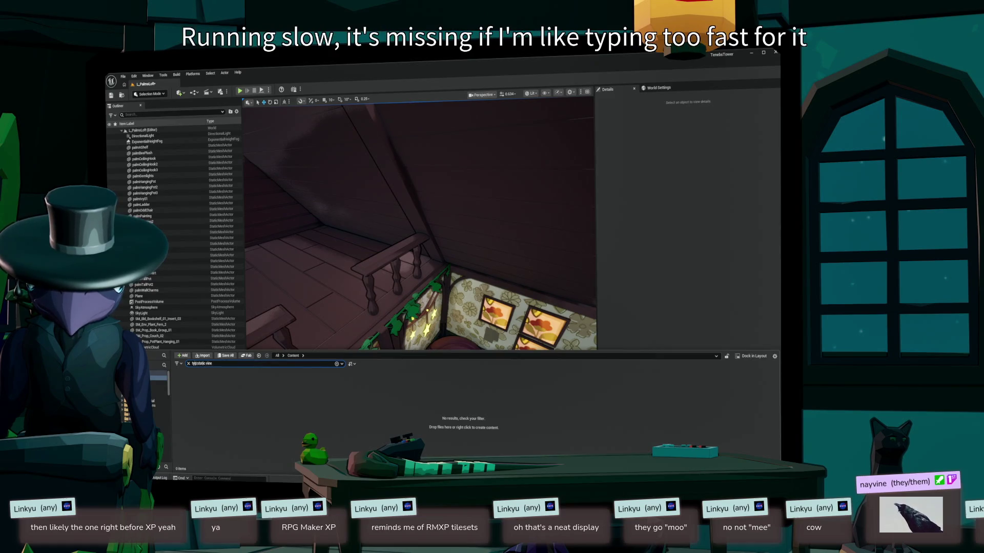
text(e)
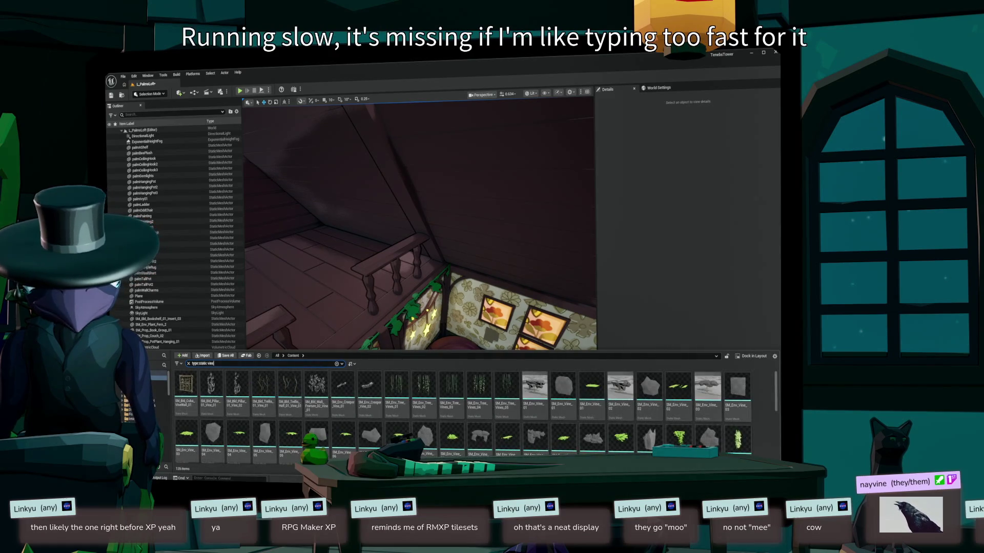
mouse_move(424, 385)
mouse_down()
mouse_move(445, 379)
mouse_move(367, 332)
mouse_up()
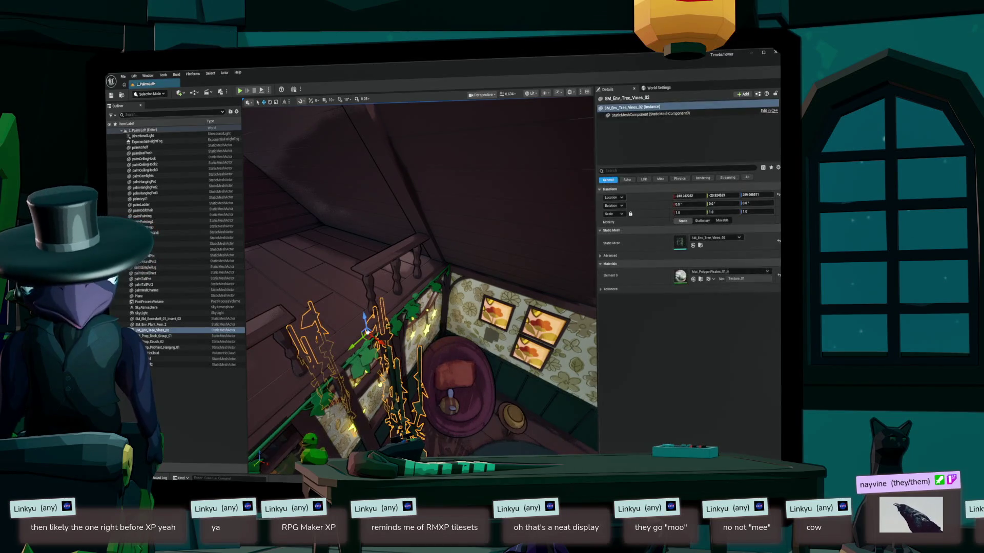
key(f)
scroll(367, 332, up, 5)
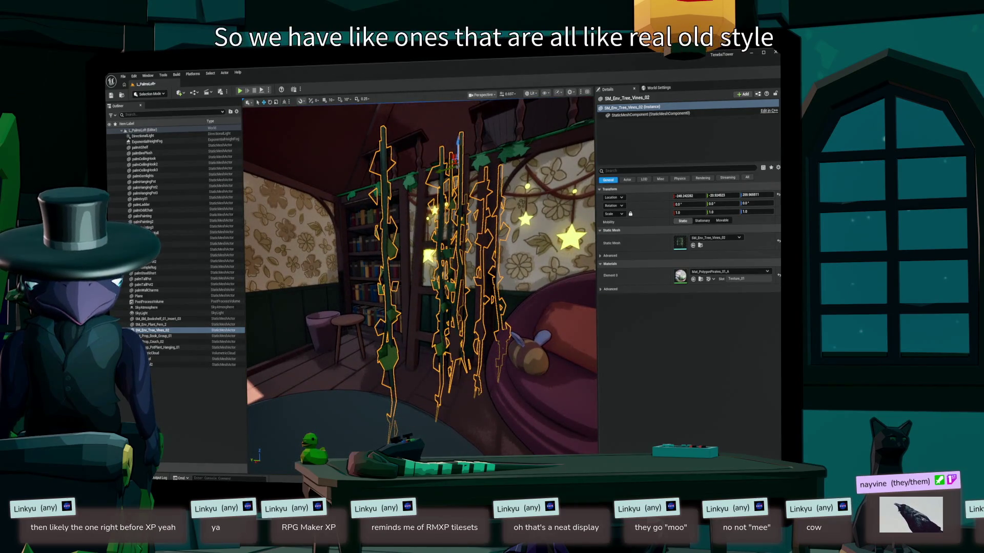
key(Delete)
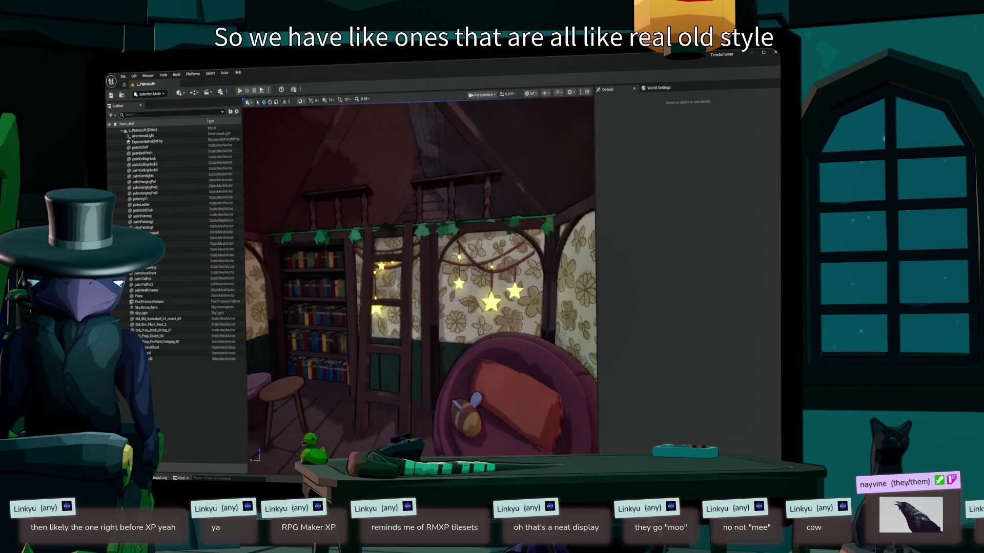
- Scroll through the remaining vine results, then select the SM_Env_Vines_Wall_02 vine
key(ctrl+space)
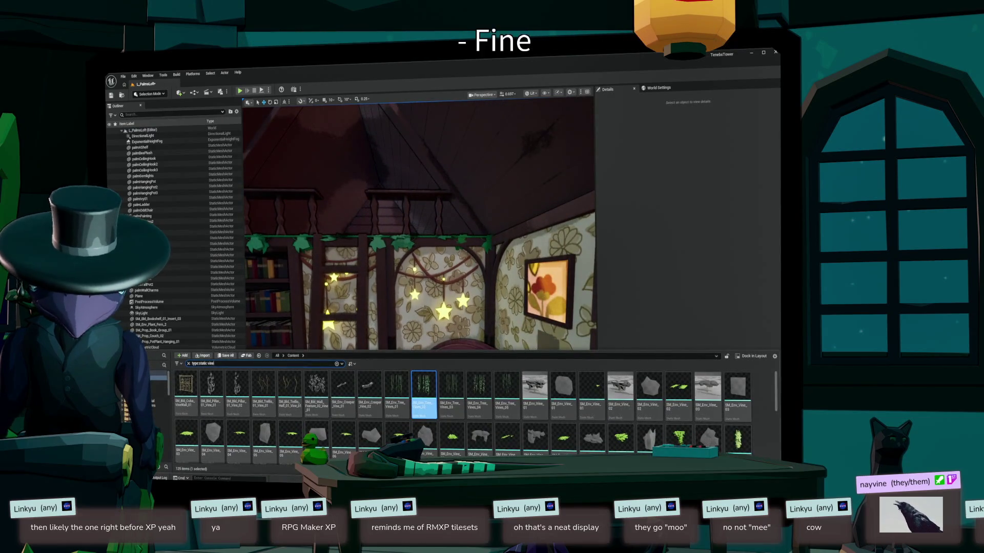
scroll(649, 405, down, 2)
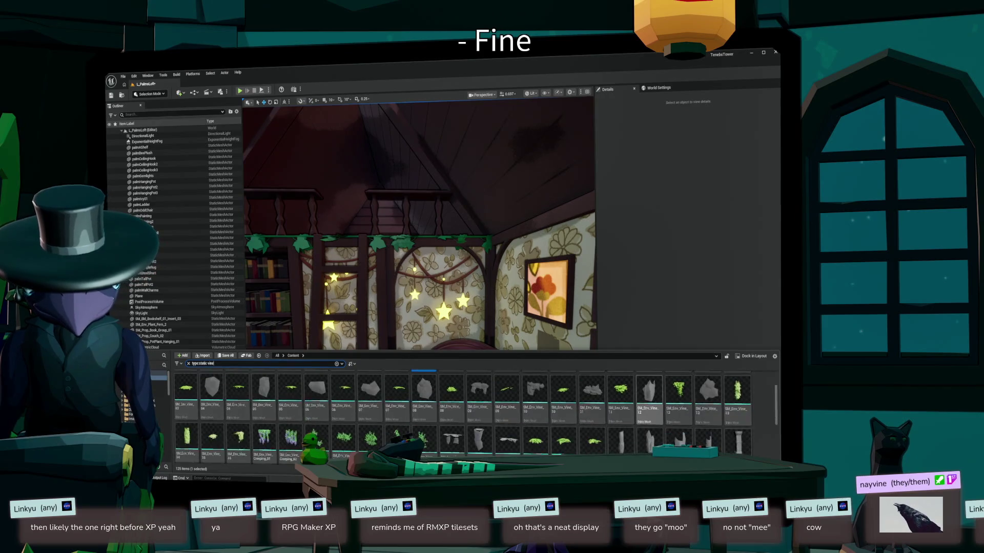
scroll(650, 410, down, 3)
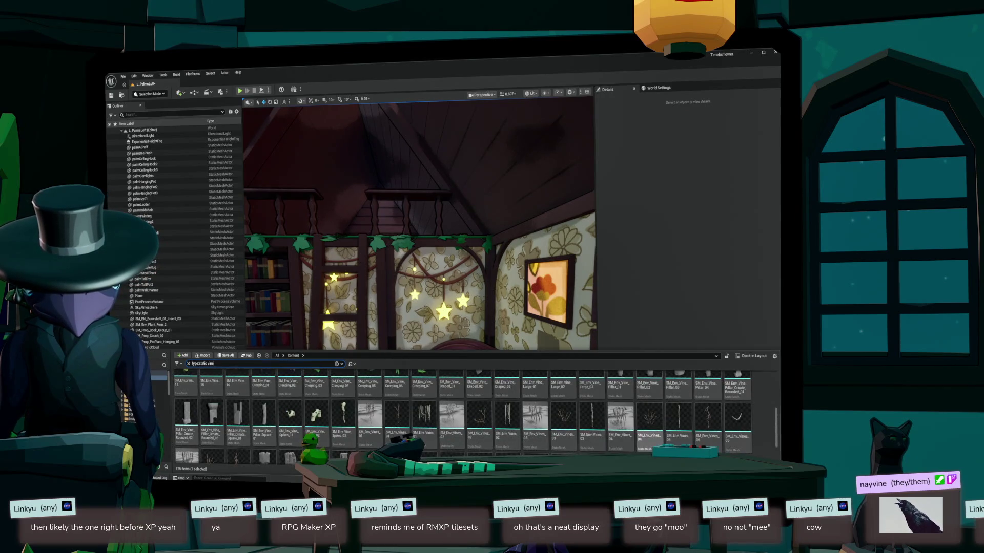
scroll(649, 410, down, 4)
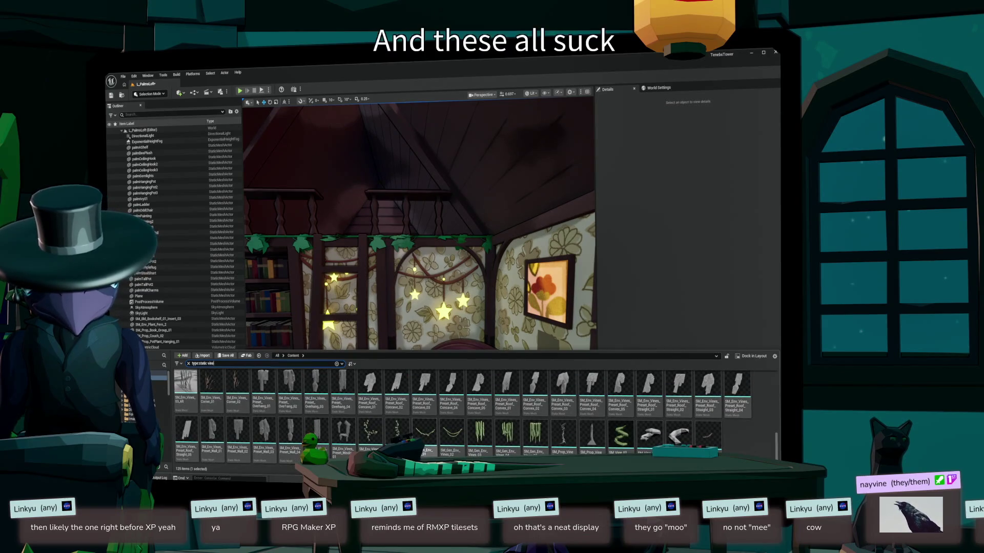
key(ctrl+space)
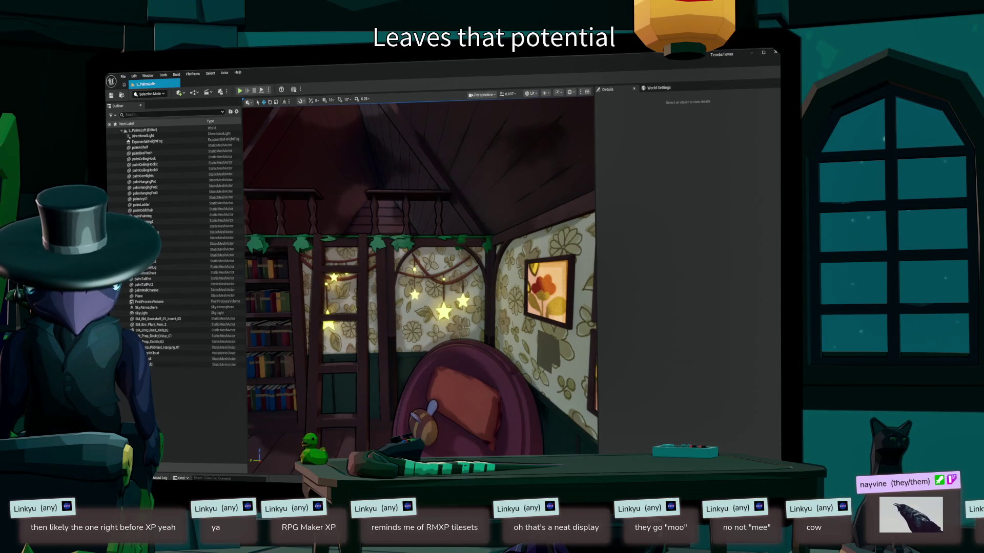
click(308, 307)
- Slide the SM_Env_Vines_Wall_02 vine right and rotate it to lie horizontally
key(f)
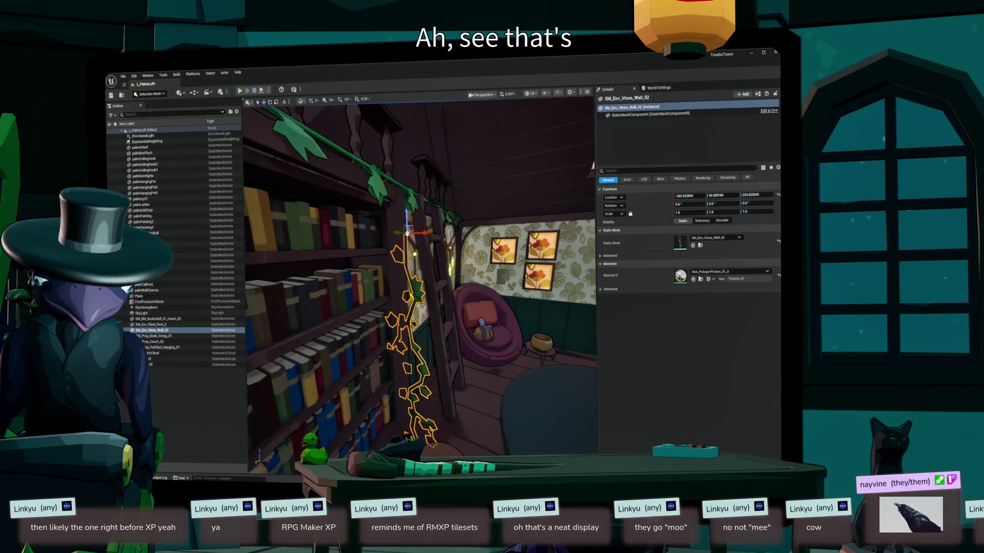
drag(426, 233, 464, 233)
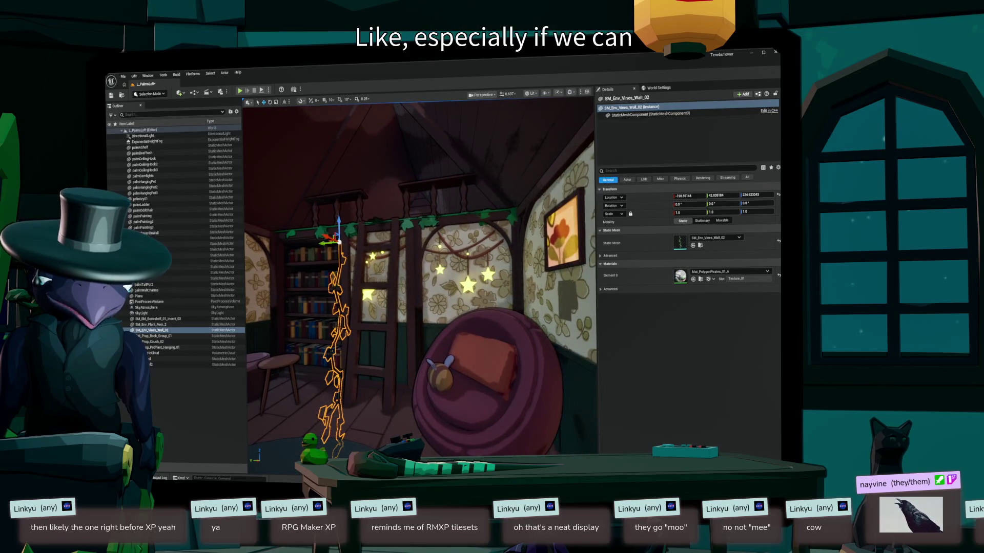
key(e)
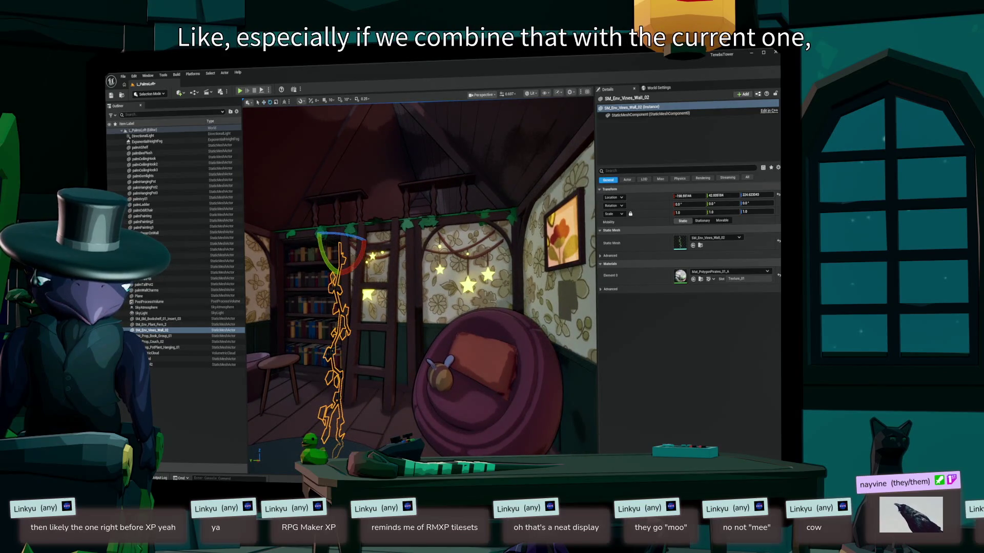
mouse_move(359, 239)
mouse_down()
mouse_move(310, 241)
mouse_move(376, 240)
mouse_up()
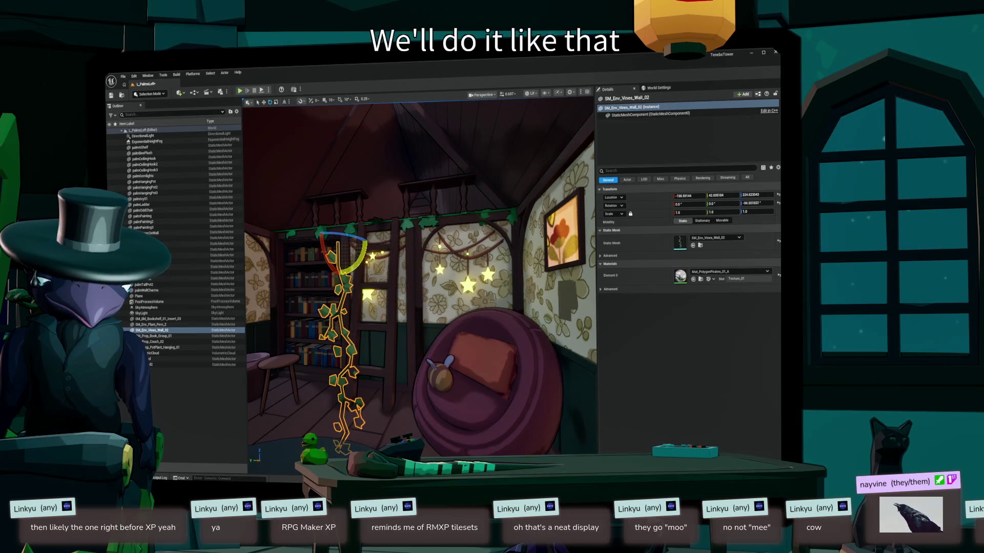
mouse_move(365, 245)
mouse_down()
mouse_move(349, 207)
mouse_move(362, 215)
mouse_move(340, 208)
mouse_up()
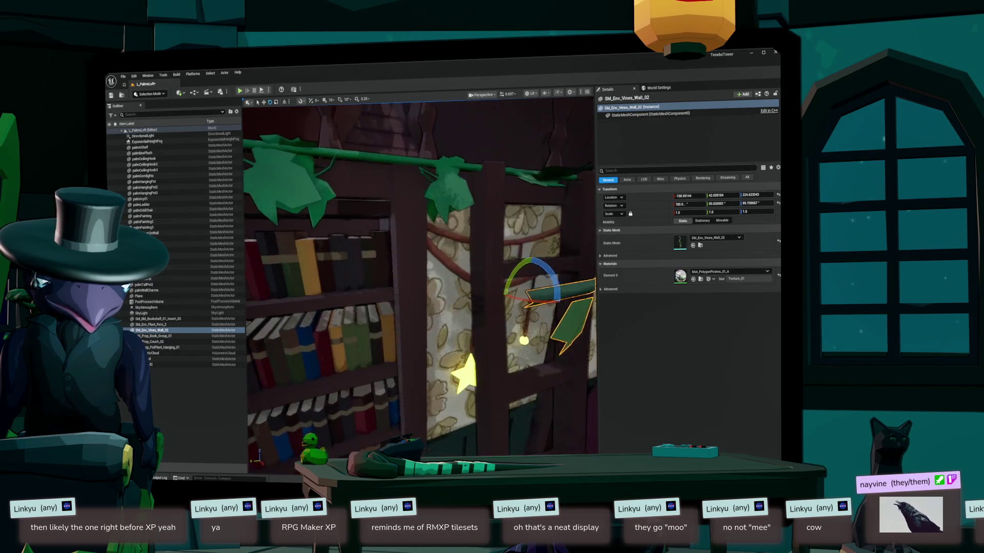
- Move the vine down along the wall and level the garland on the beam
drag(420, 287, 394, 277)
mouse_move(353, 412)
mouse_down()
mouse_move(352, 393)
mouse_move(338, 397)
mouse_move(349, 390)
mouse_up()
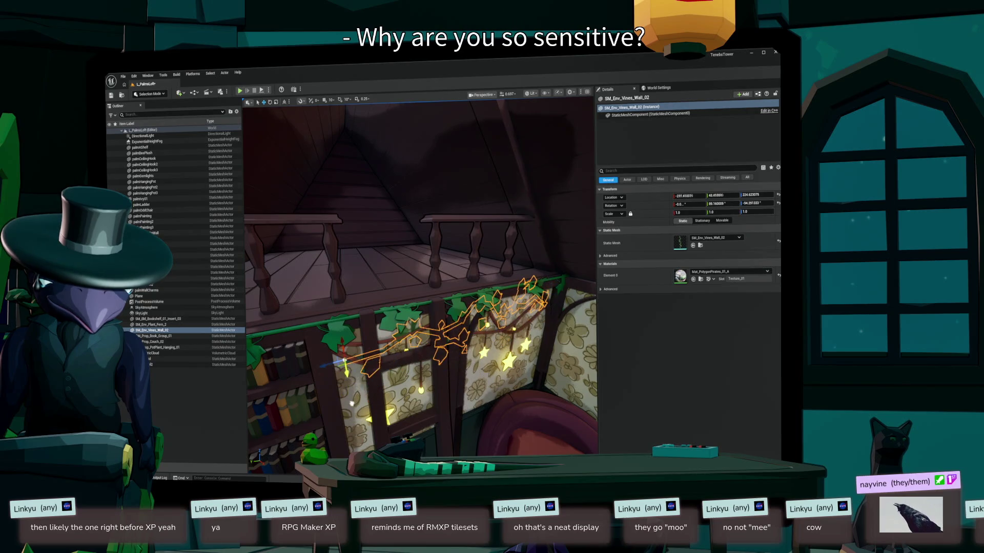
drag(349, 392, 348, 392)
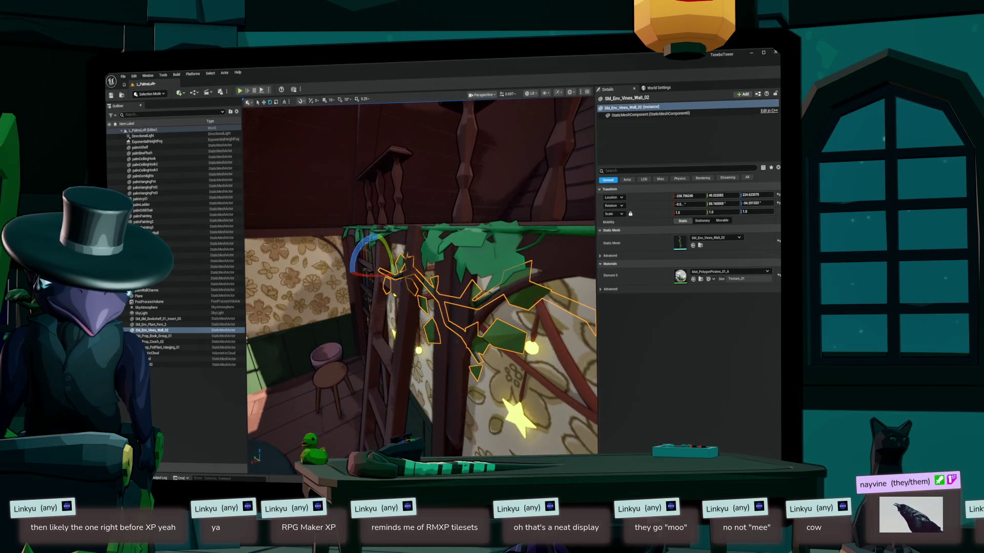
drag(359, 269, 367, 265)
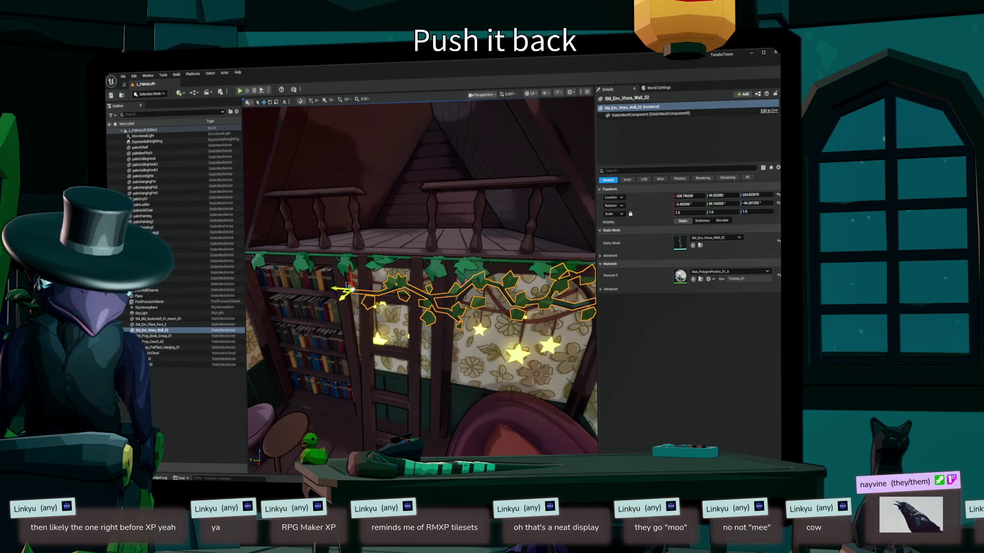
drag(349, 285, 346, 275)
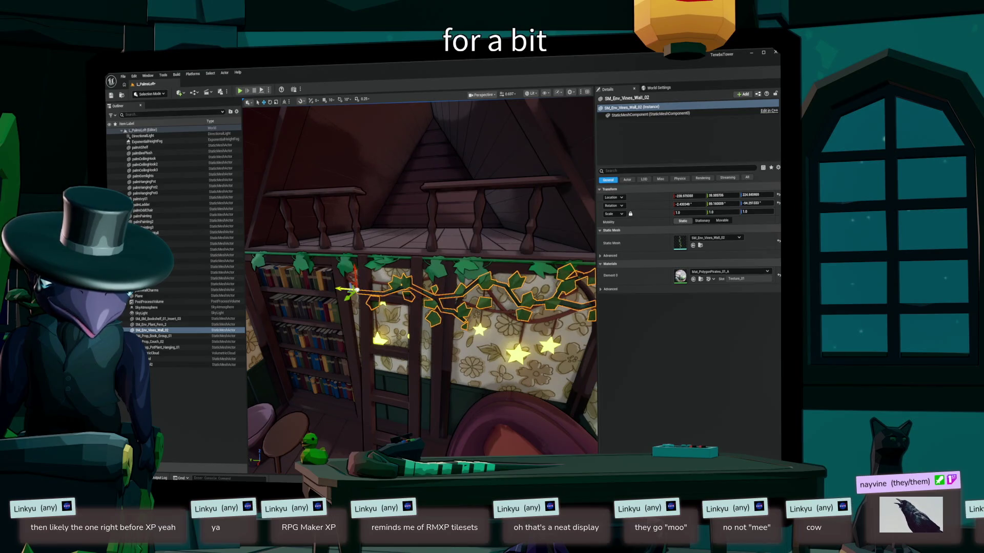
drag(348, 291, 348, 288)
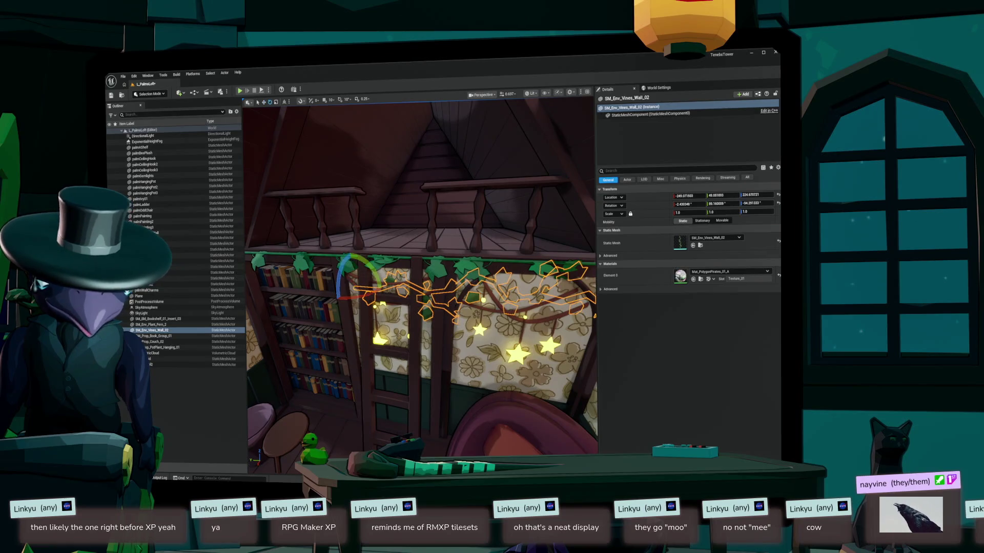
mouse_move(348, 289)
mouse_down()
mouse_move(323, 285)
mouse_move(395, 273)
mouse_up()
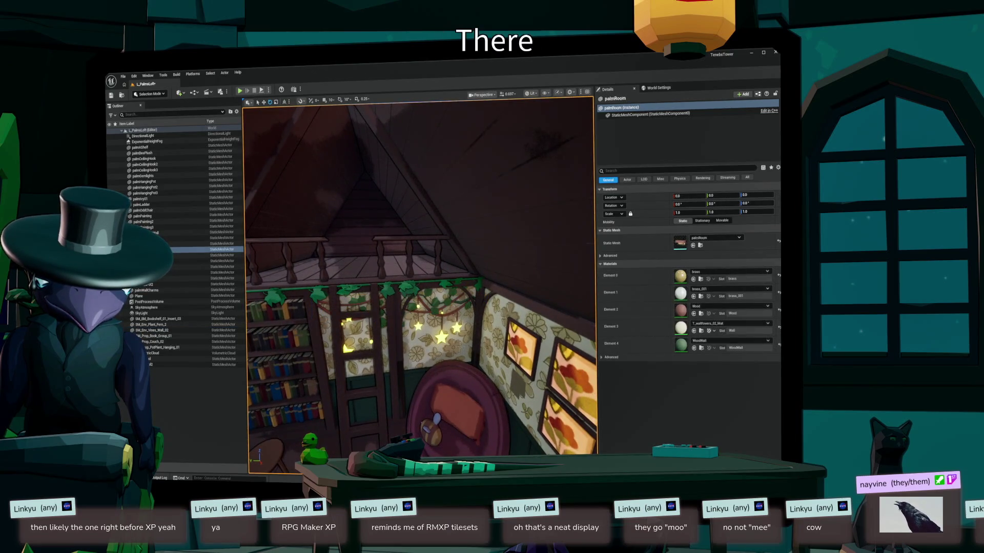
mouse_move(394, 273)
mouse_down()
mouse_move(415, 271)
mouse_move(444, 205)
mouse_move(435, 190)
mouse_move(430, 205)
mouse_up()
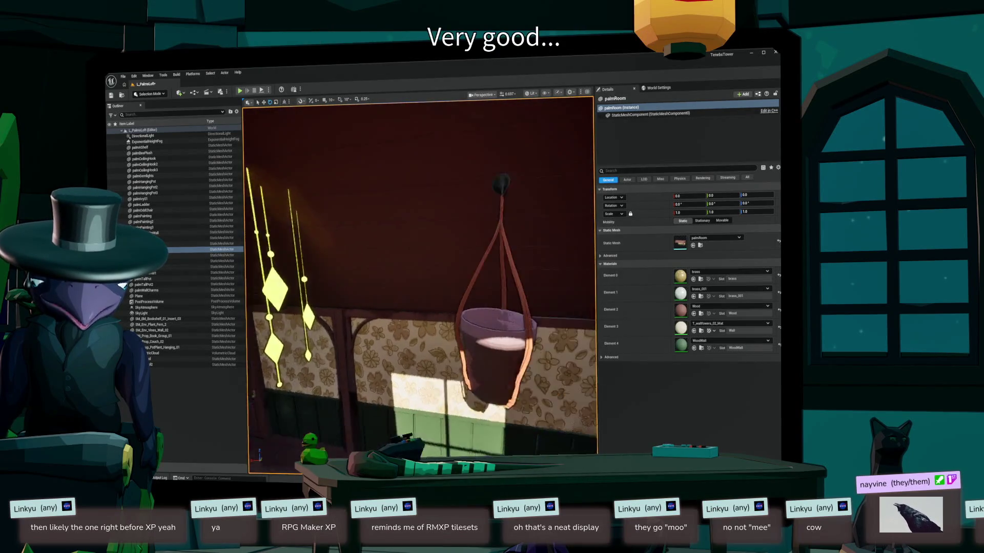
- Bring up the Content Drawer listing the static vine meshes beside the empty hanging pot
key(ctrl+space)
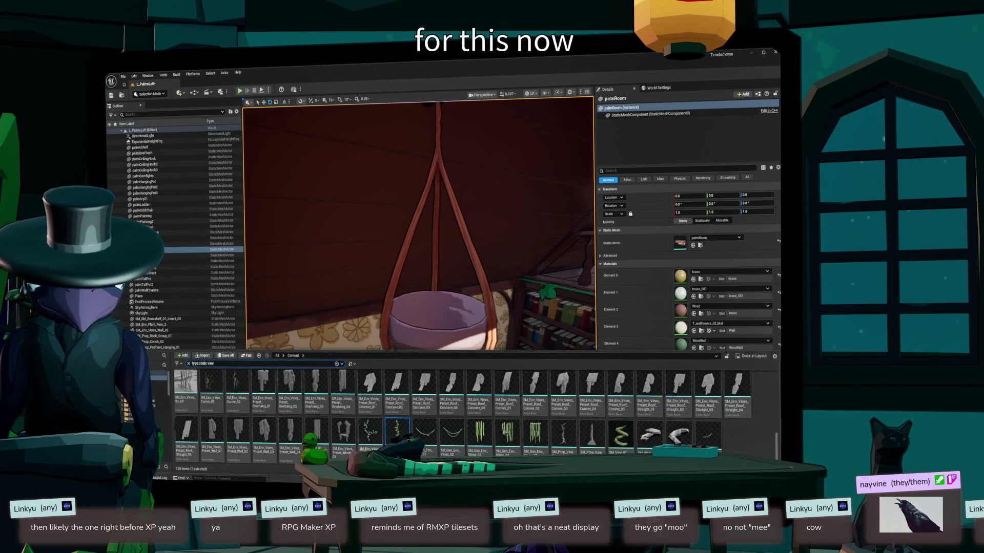
- Place SM_Env_Vine_12 on the hanging pot and scale it down to about 0.868
scroll(475, 415, up, 3)
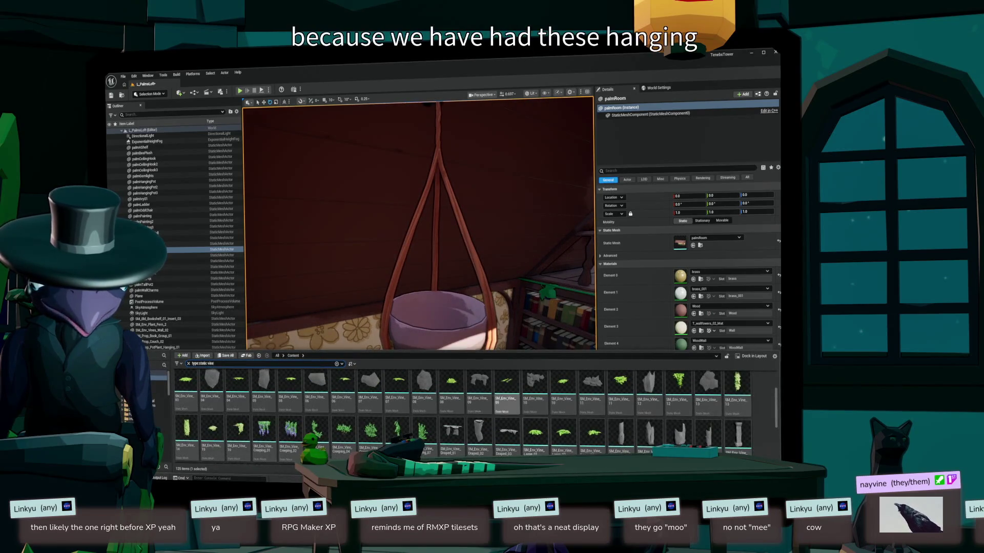
scroll(451, 410, up, 1)
scroll(461, 415, down, 1)
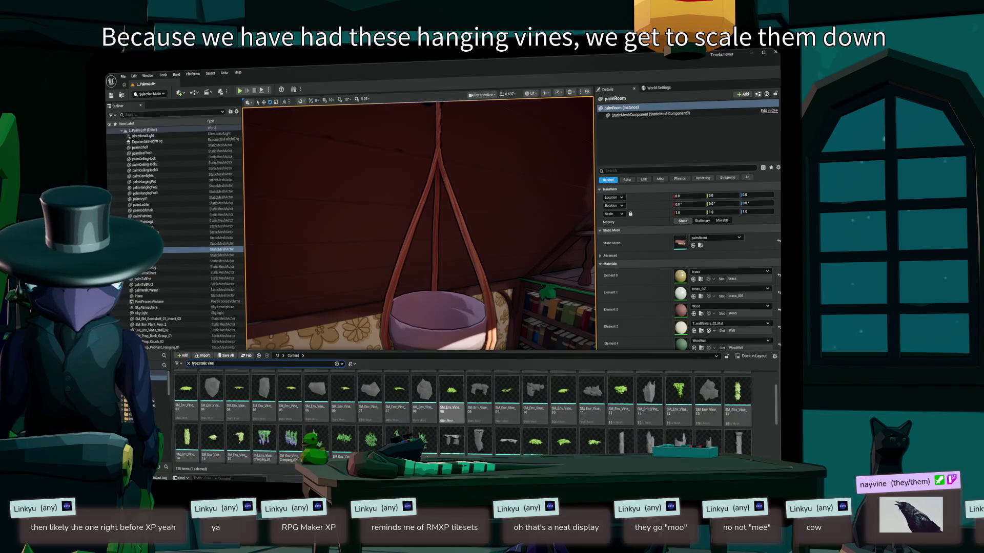
scroll(473, 412, up, 2)
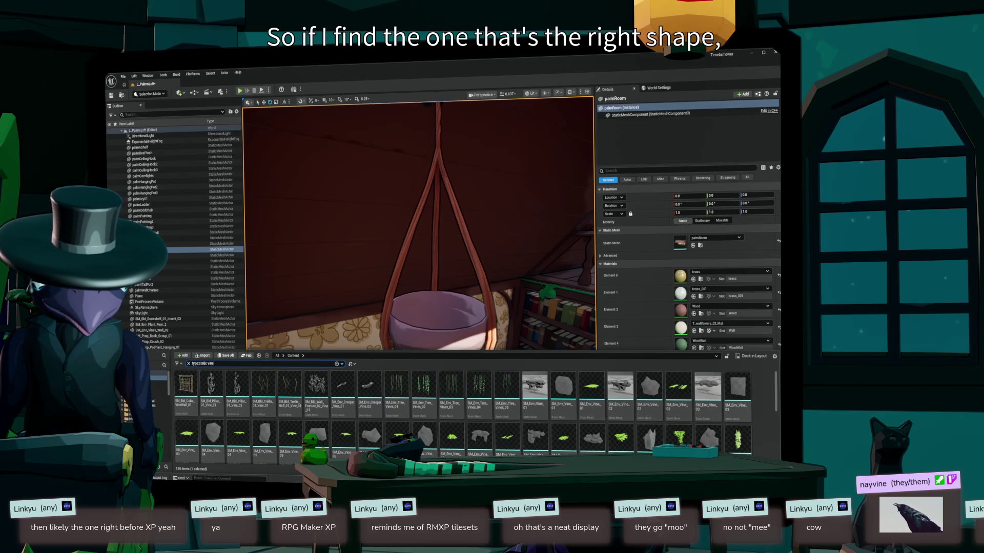
mouse_move(679, 438)
mouse_down()
mouse_move(441, 397)
mouse_move(442, 318)
mouse_up()
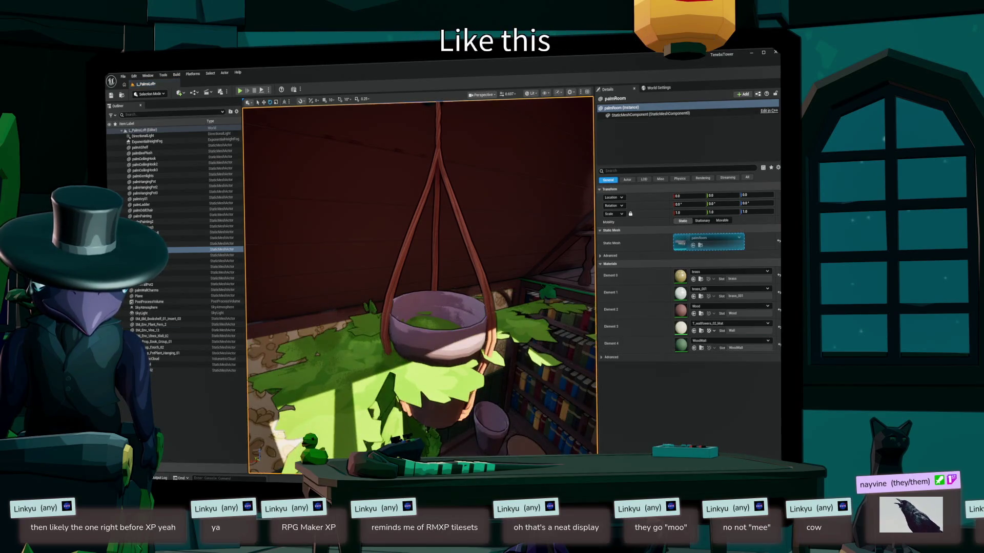
scroll(420, 287, down, 5)
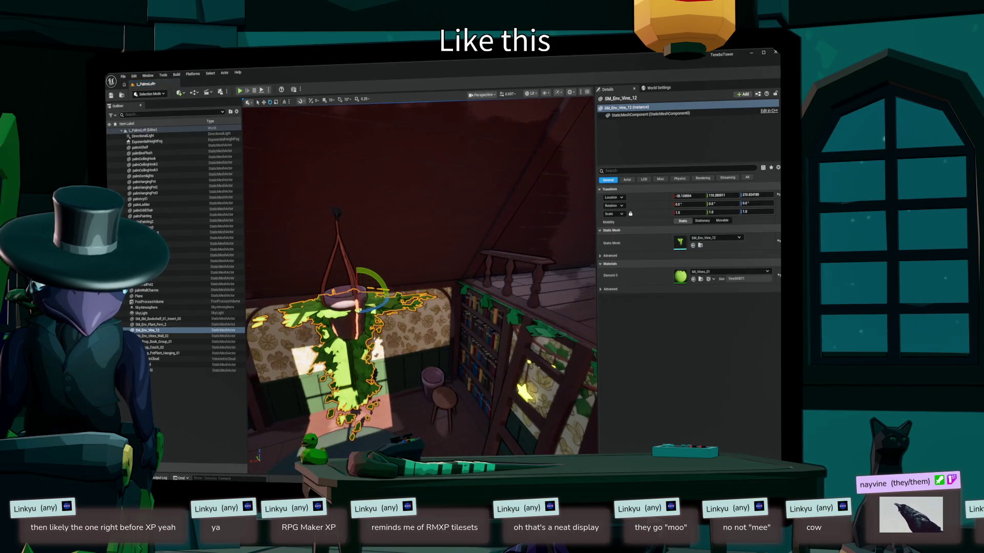
key(w)
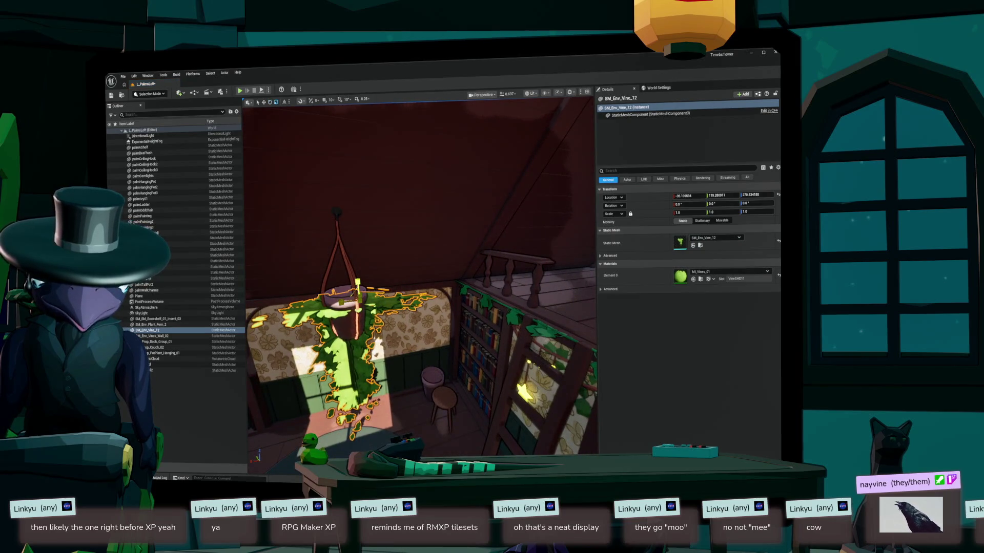
drag(687, 213, 656, 213)
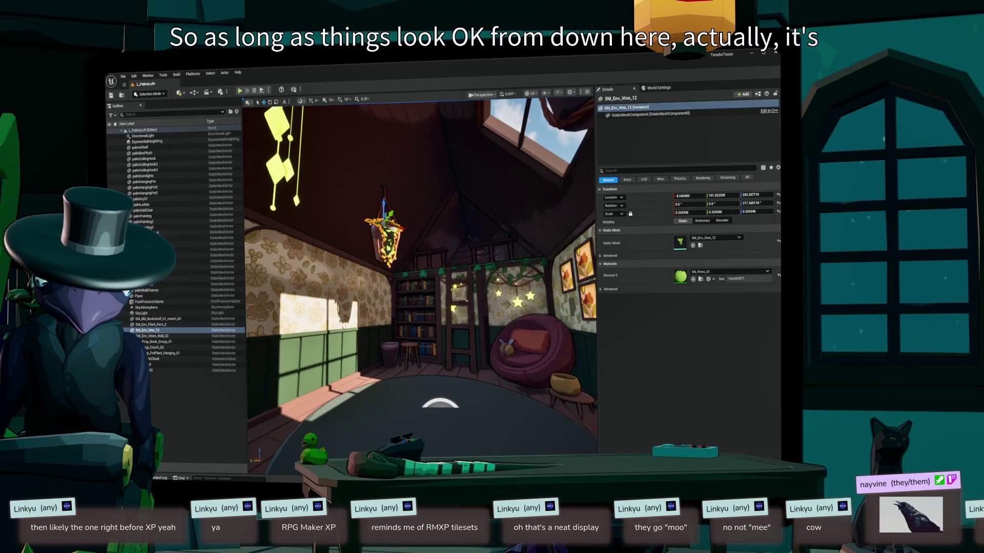
- Check the vine sitting above the pot from across the loft, then reopen the asset library
key(f)
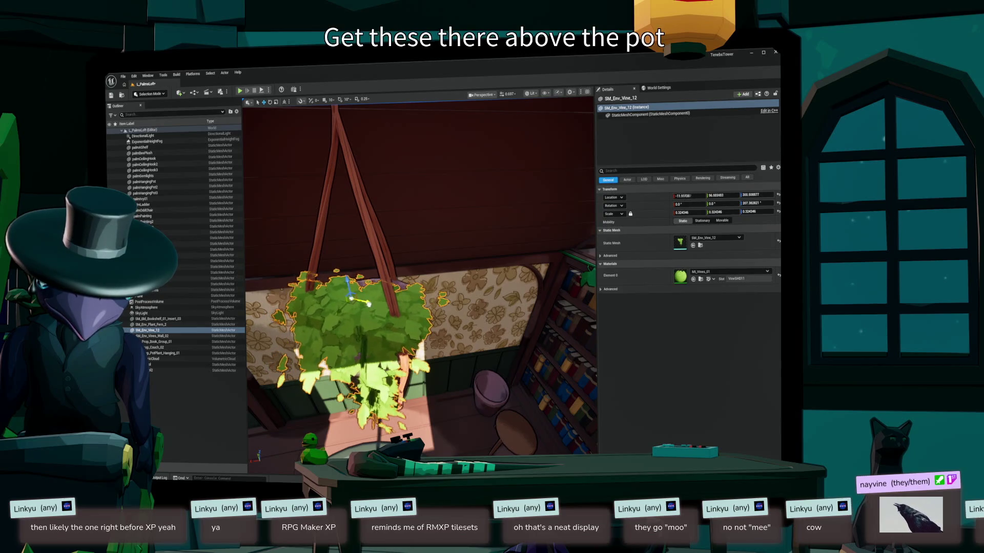
drag(420, 282, 379, 339)
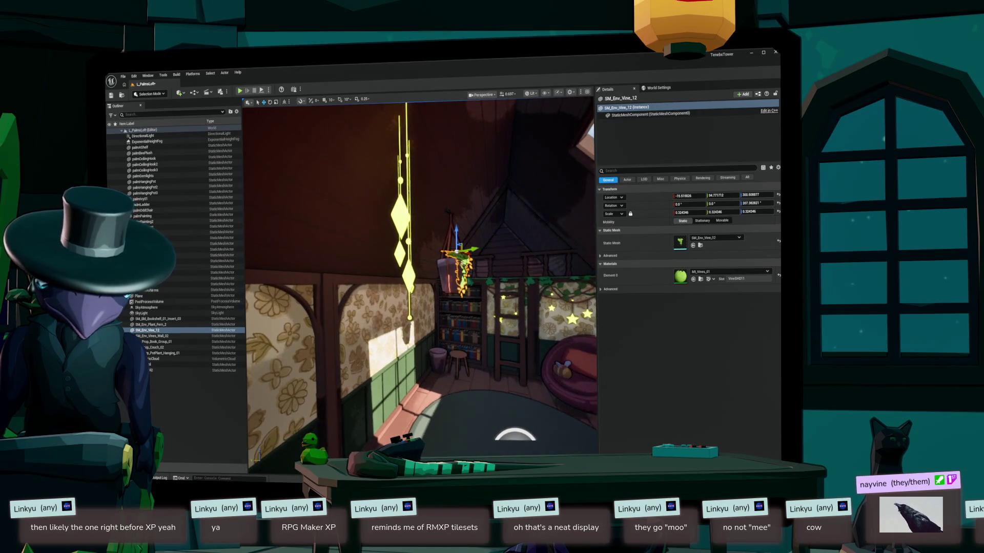
click(512, 431)
mouse_move(512, 430)
mouse_down()
mouse_move(492, 410)
mouse_move(522, 410)
mouse_move(504, 405)
mouse_move(528, 397)
mouse_move(499, 400)
mouse_up()
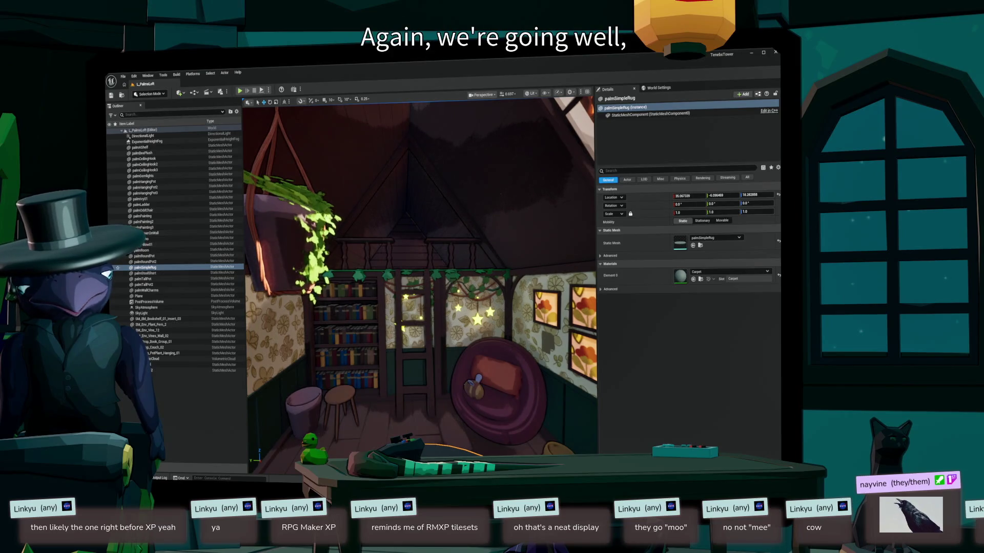
click(313, 226)
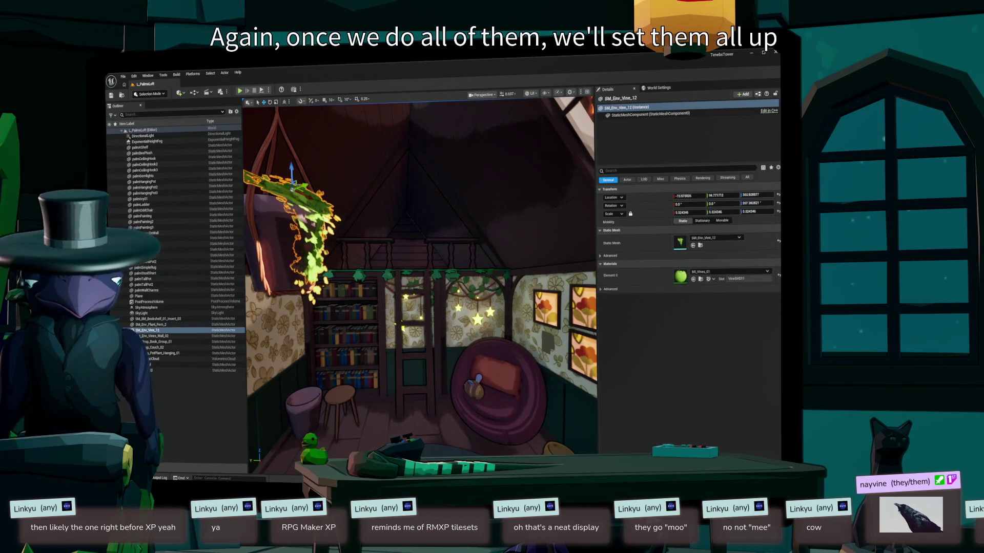
mouse_move(420, 287)
mouse_down()
mouse_move(374, 256)
mouse_move(440, 254)
mouse_move(439, 233)
mouse_move(359, 226)
mouse_move(343, 175)
mouse_up()
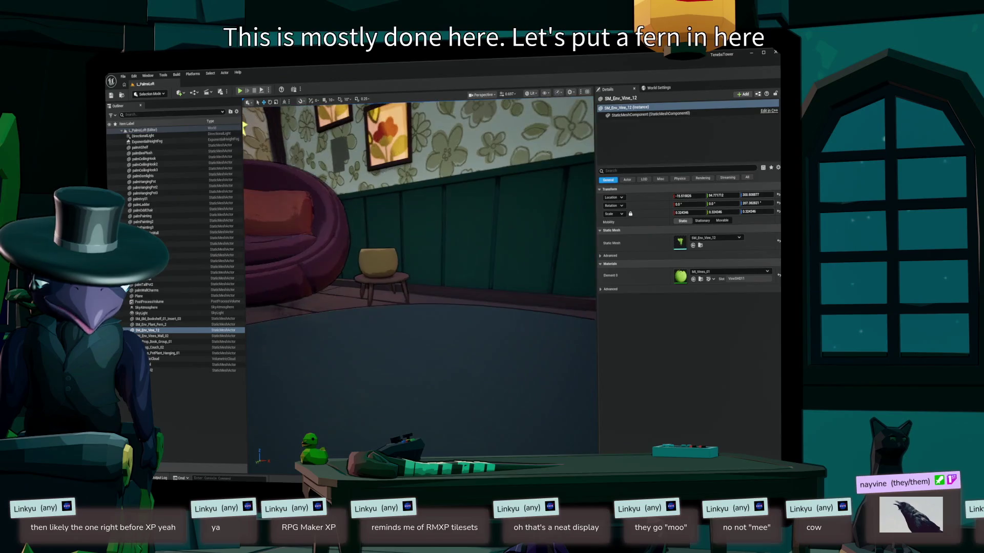
key(ctrl+space)
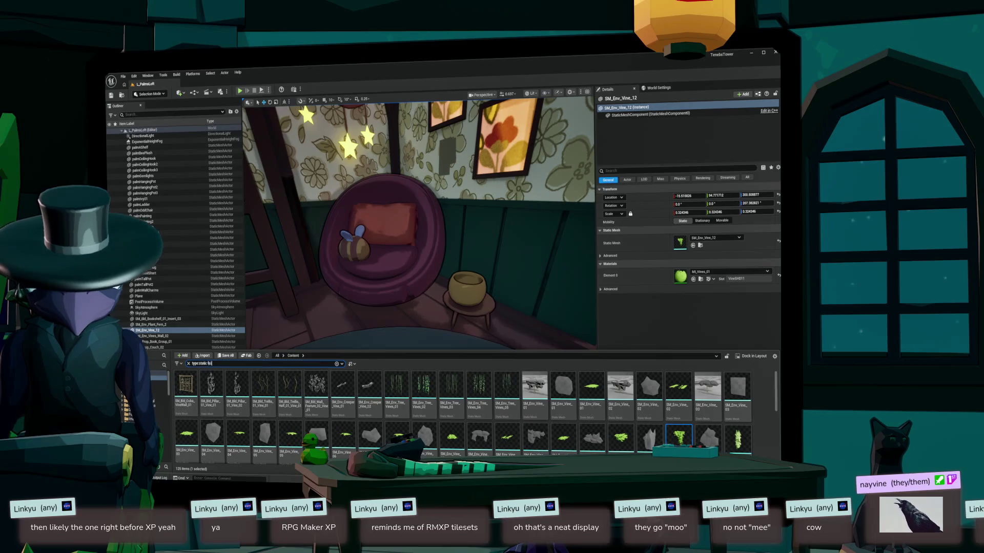
- Search 'fern' and drop SM_Env_Plant_Fern_02 into the small pot on the stool
text(fern)
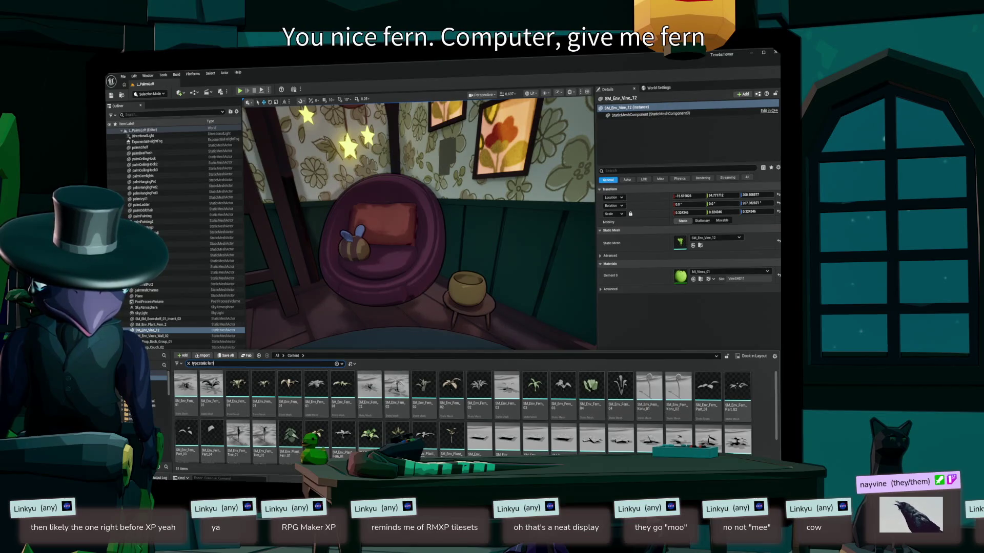
mouse_move(450, 389)
mouse_down()
mouse_move(435, 215)
mouse_move(461, 251)
mouse_move(464, 288)
mouse_move(419, 266)
mouse_move(408, 221)
mouse_up()
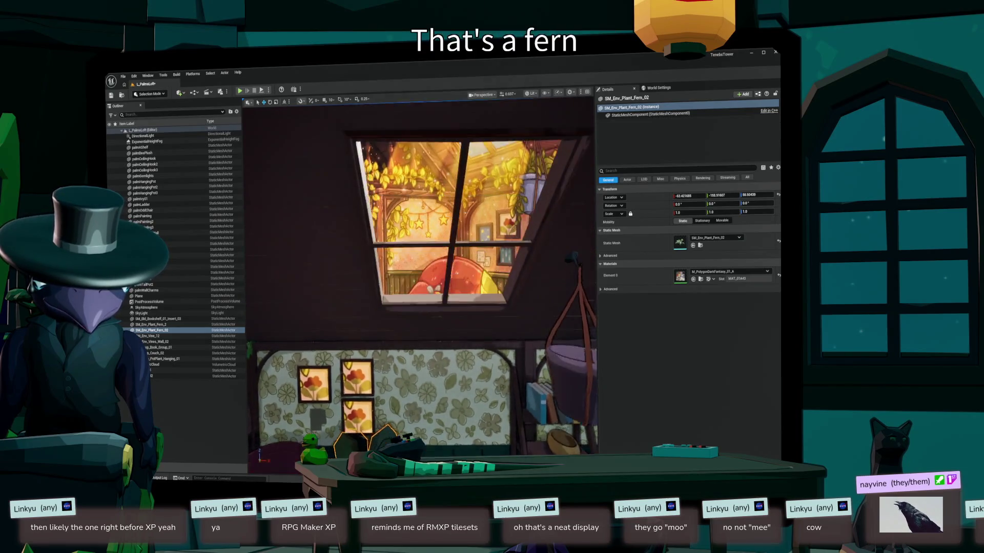
key(f)
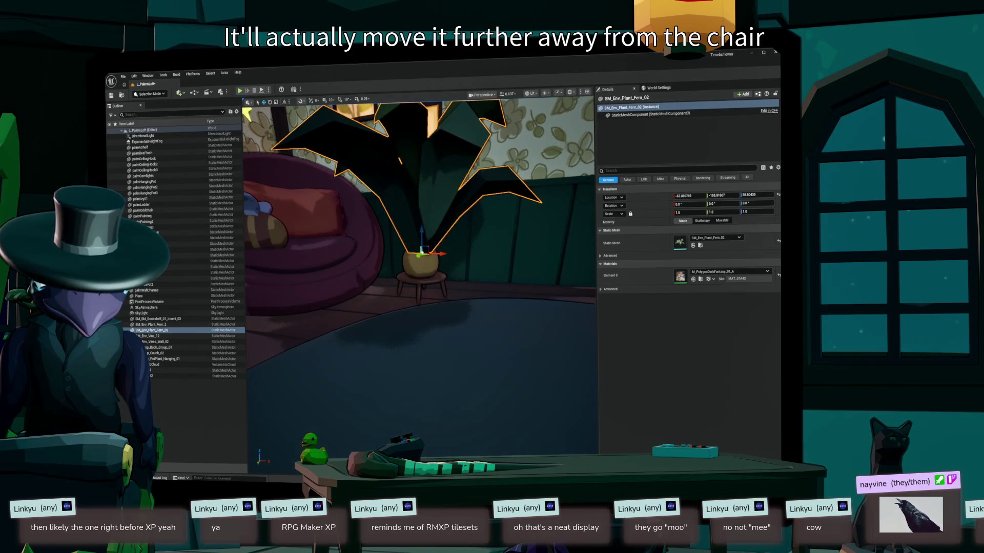
- Move the fern, pot and stool together further from the beanbag chair
ctrl+click(420, 264)
ctrl+click(420, 284)
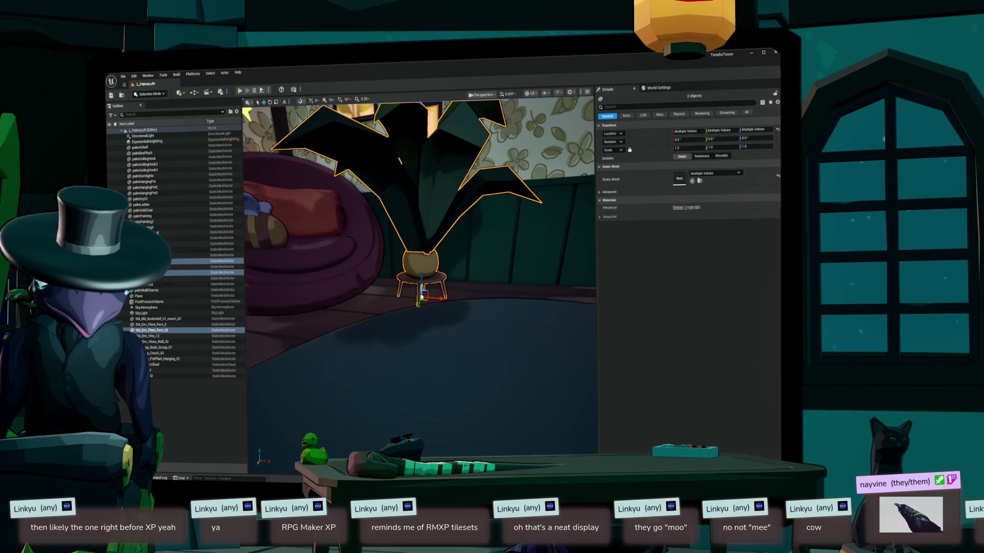
drag(442, 298, 504, 311)
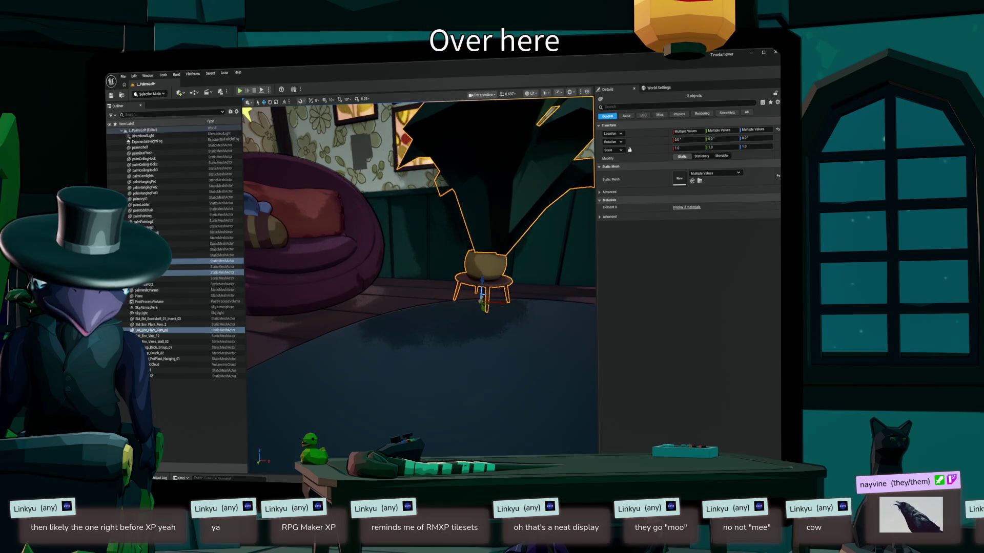
click(484, 333)
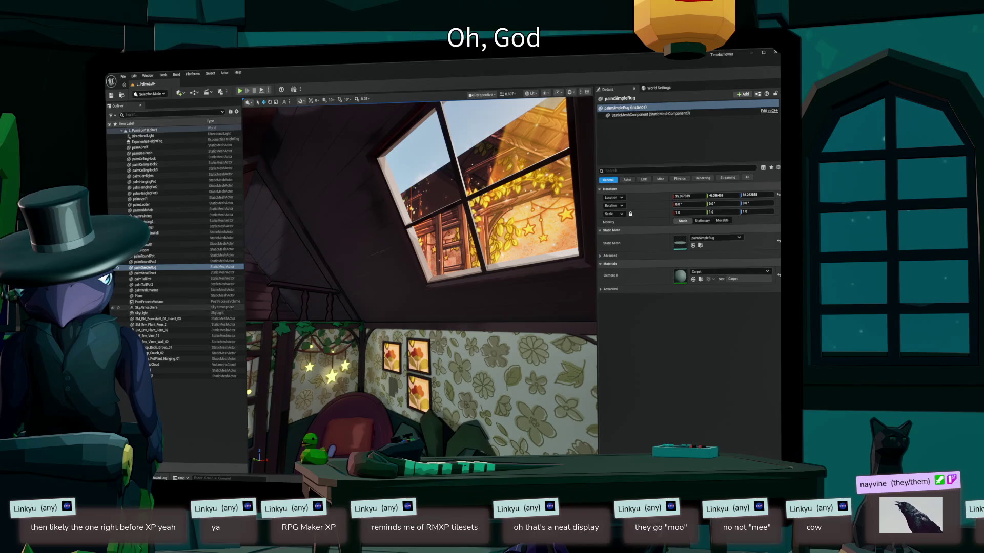
click(147, 142)
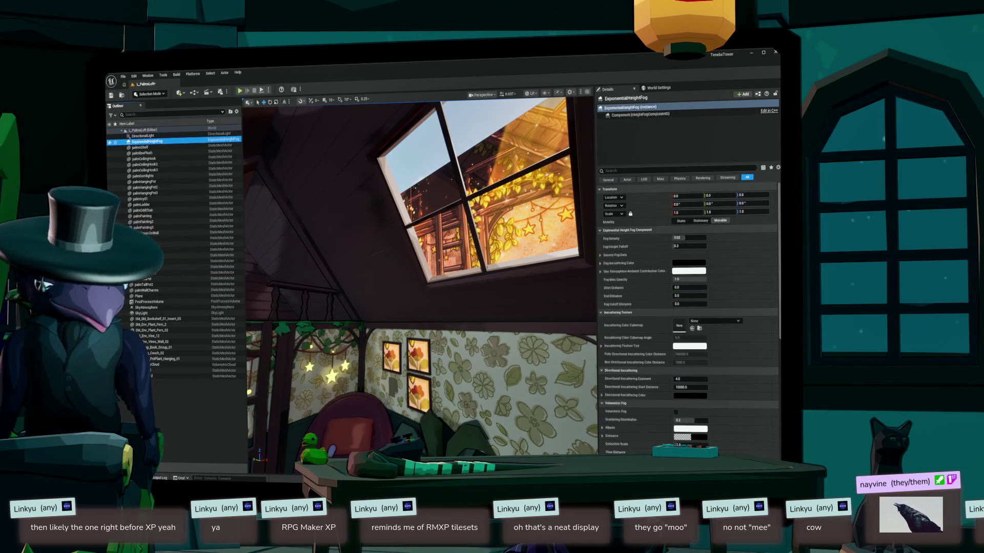
- Raise the height fog's Fog Density to 0.03
text(0.025)
key(Return)
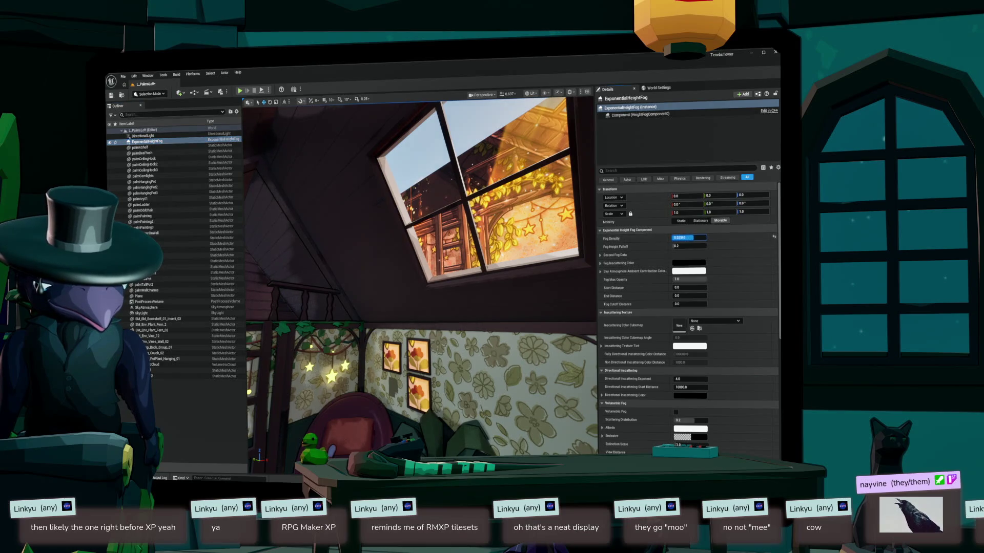
text(0.03)
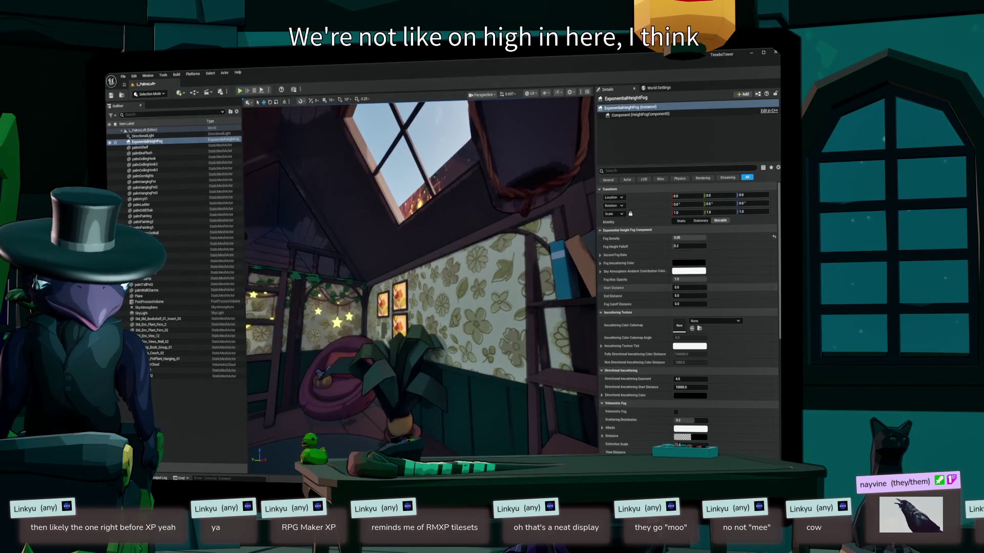
- Try Fog Height Falloff 0.01, restore its default, and enable Volumetric Fog
text(0.01)
key(Return)
text(0.30)
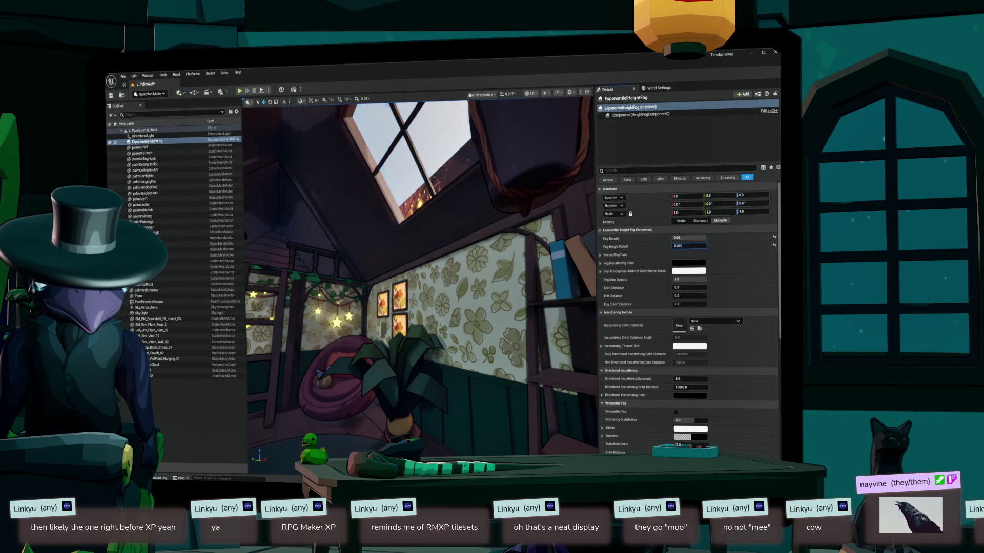
text(0.2)
key(Return)
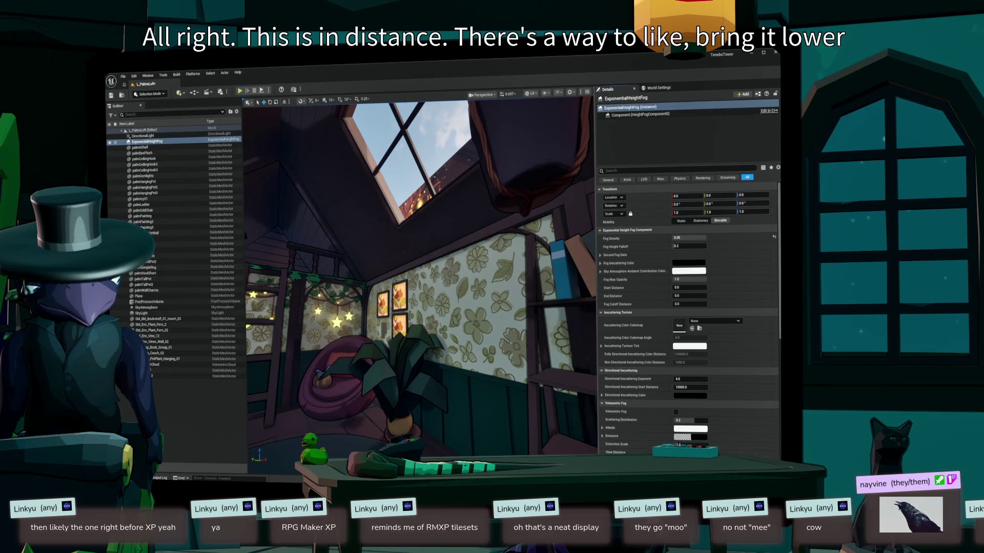
scroll(689, 317, down, 2)
click(675, 382)
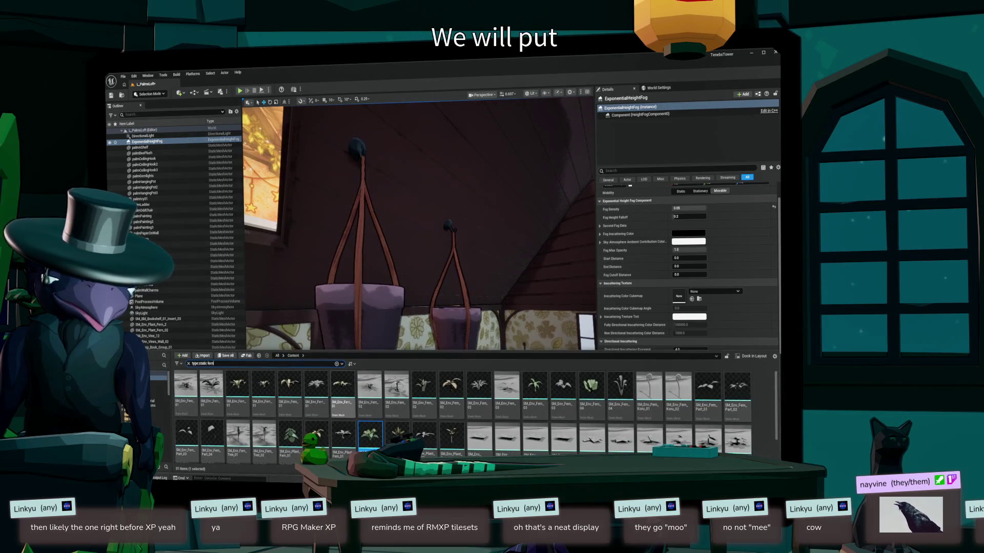
- Change the Content Drawer search from fern back to 'type:static vine'
double_click(210, 363)
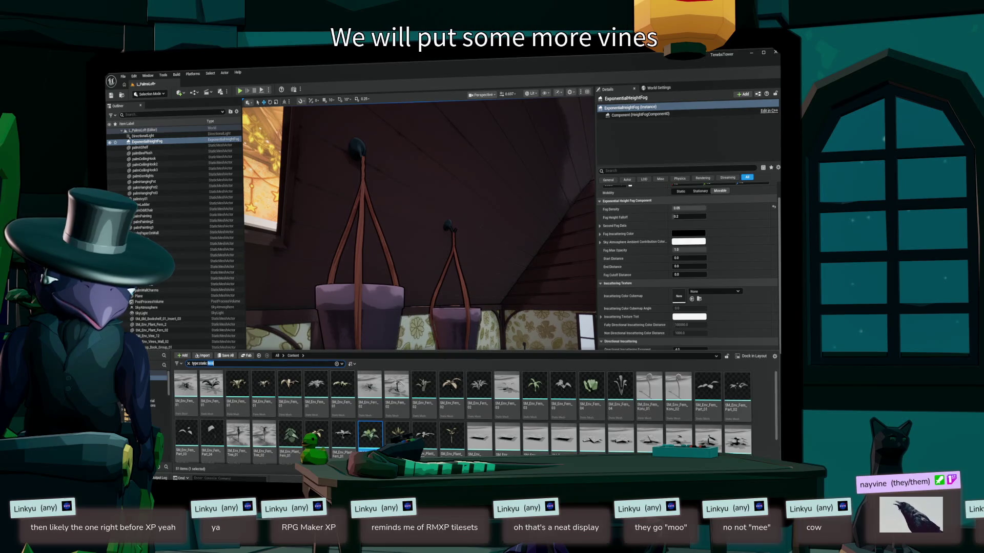
text(vine)
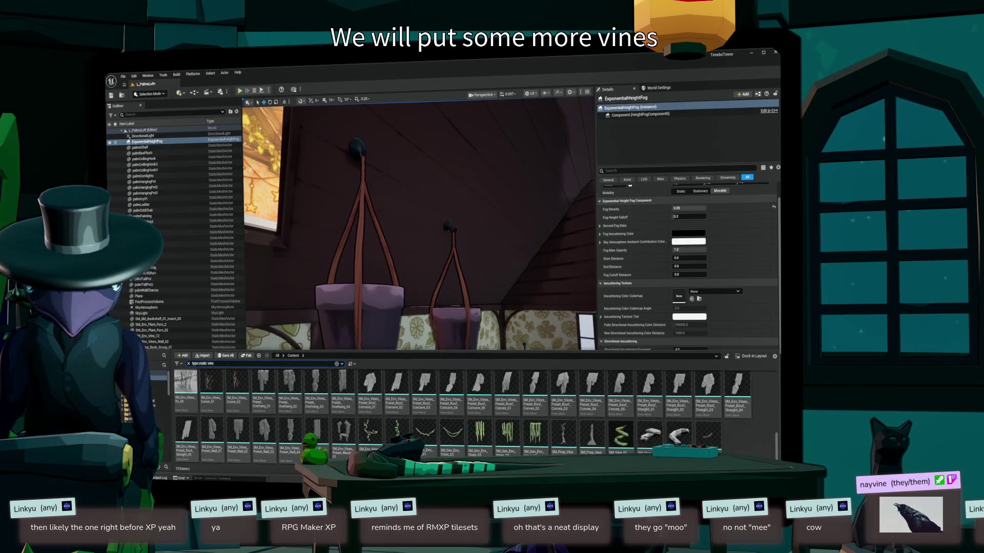
scroll(479, 404, up, 1)
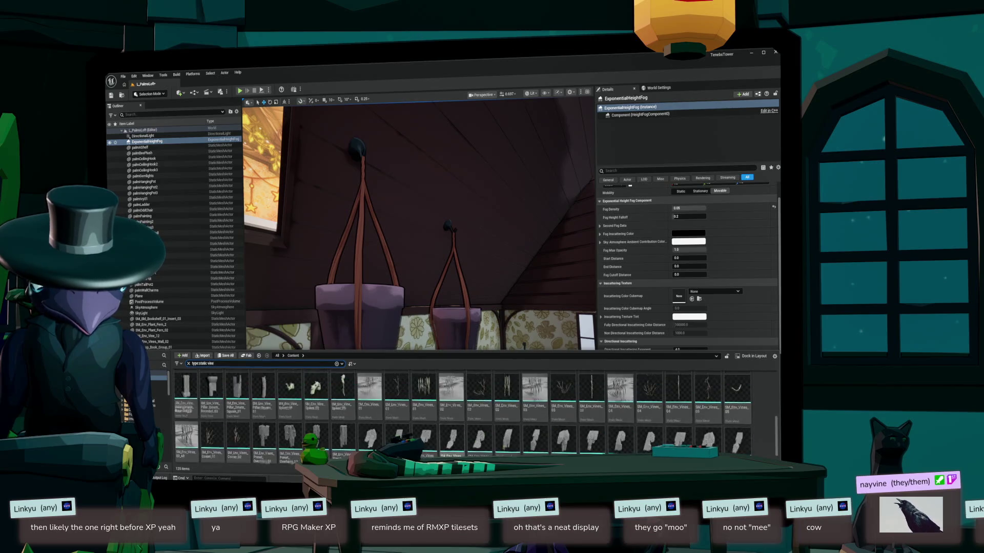
scroll(475, 415, down, 3)
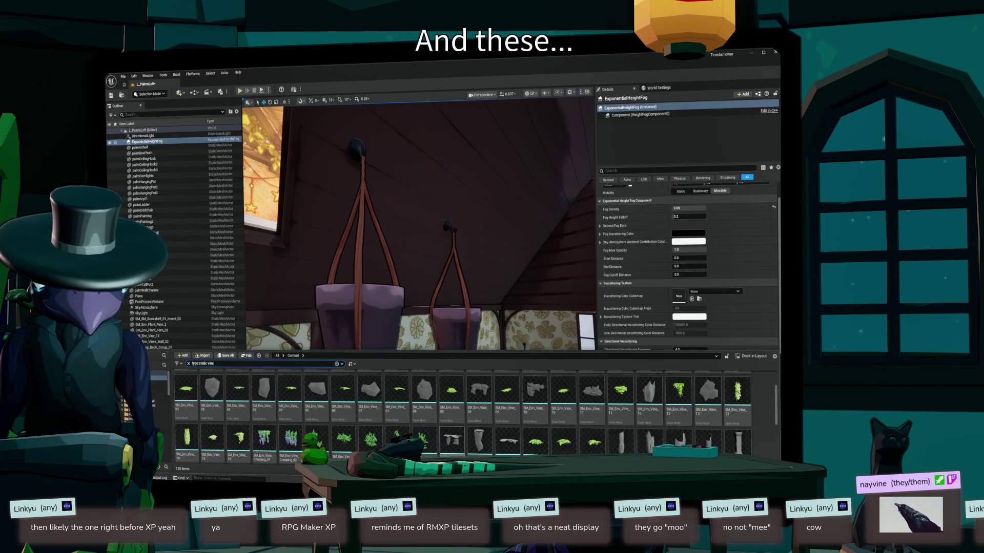
scroll(462, 417, up, 1)
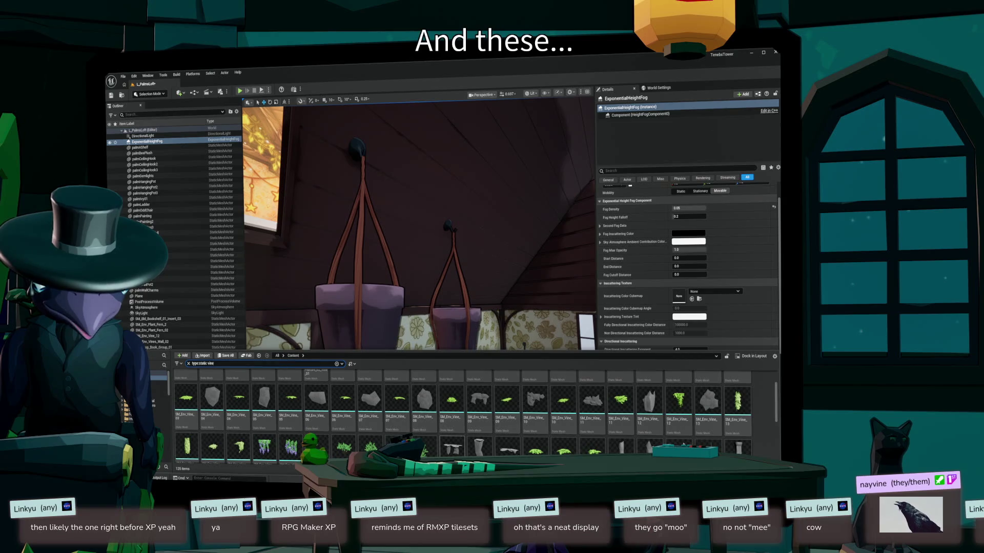
scroll(462, 417, up, 3)
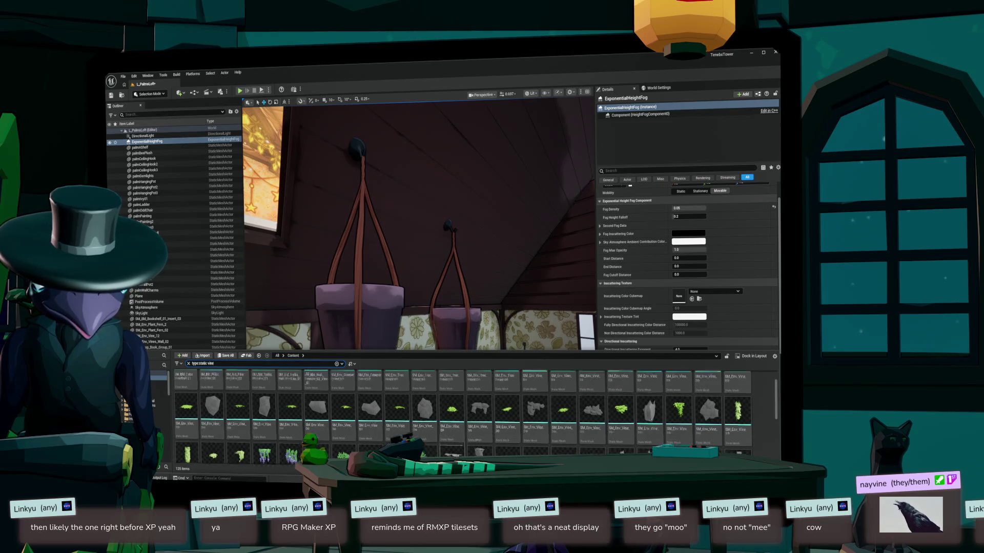
scroll(463, 417, up, 1)
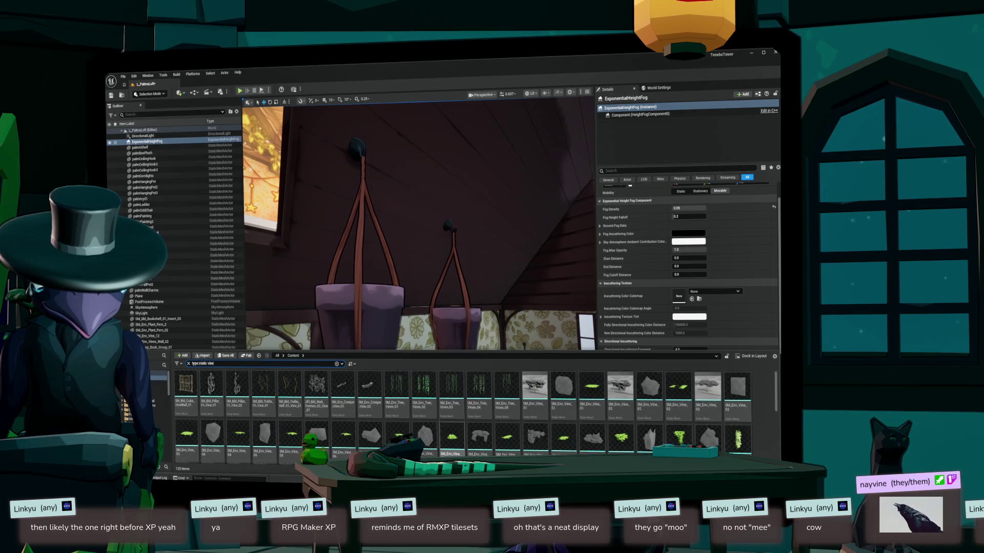
- Delete the stray SM_Env_Vine_13 hanging above the left pot
key(ctrl+space)
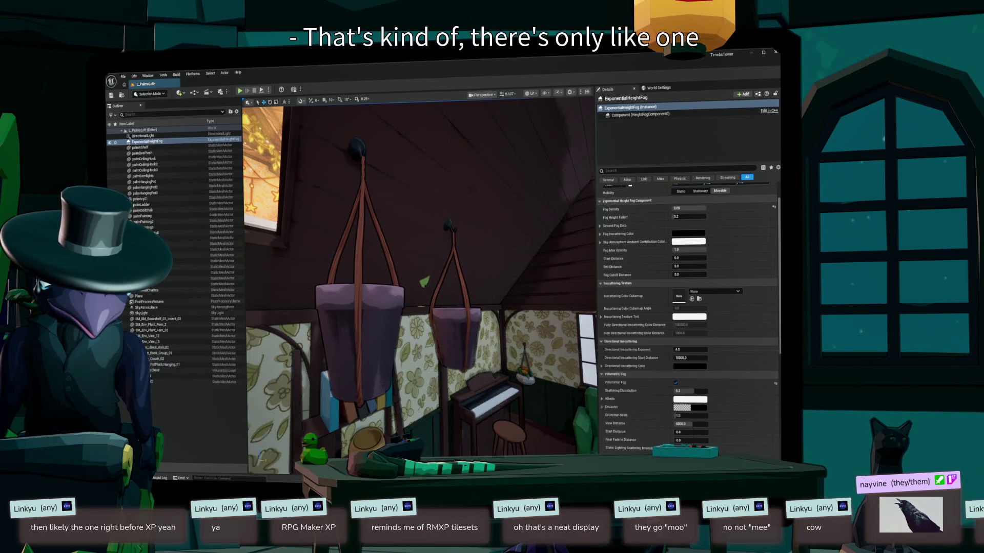
click(379, 169)
key(f)
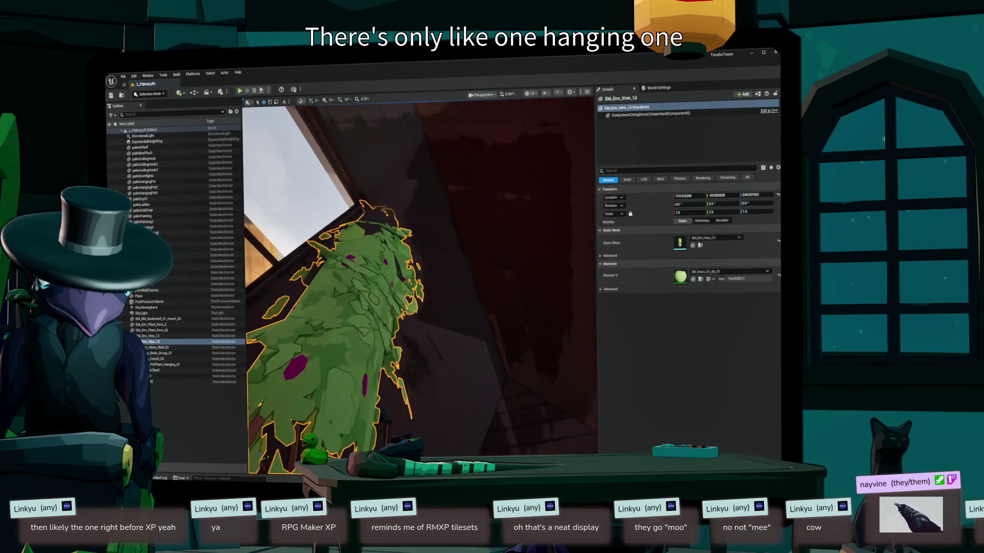
mouse_move(421, 287)
mouse_down()
mouse_move(463, 277)
mouse_move(543, 318)
mouse_move(574, 318)
mouse_move(543, 287)
mouse_move(512, 277)
mouse_move(492, 277)
mouse_move(492, 297)
mouse_up()
key(Delete)
- Drag in a large test vine below the pots, then undo it
key(ctrl+space)
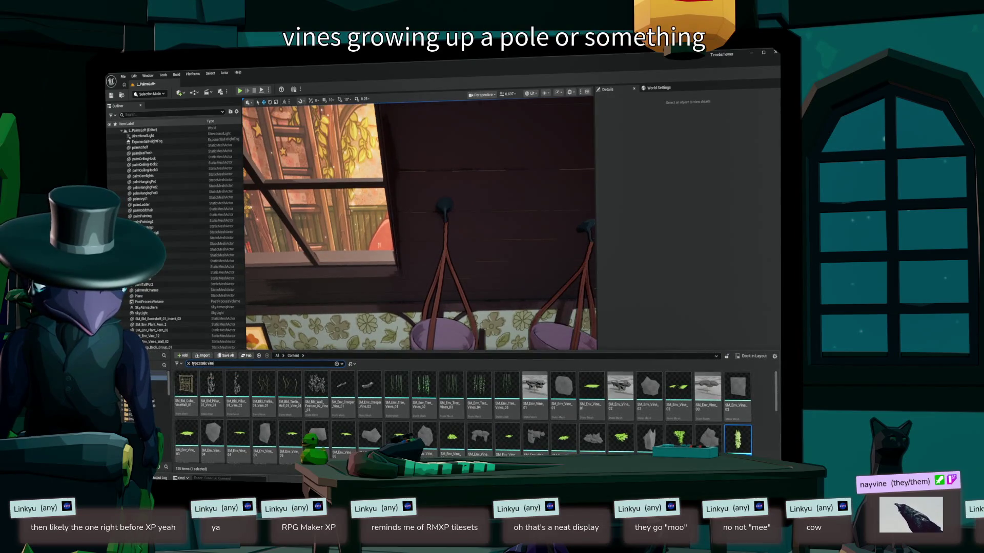
mouse_move(622, 439)
mouse_down()
mouse_move(426, 369)
mouse_move(425, 390)
mouse_up()
key(ctrl+z)
mouse_move(421, 282)
mouse_down()
mouse_move(441, 272)
mouse_move(425, 264)
mouse_up()
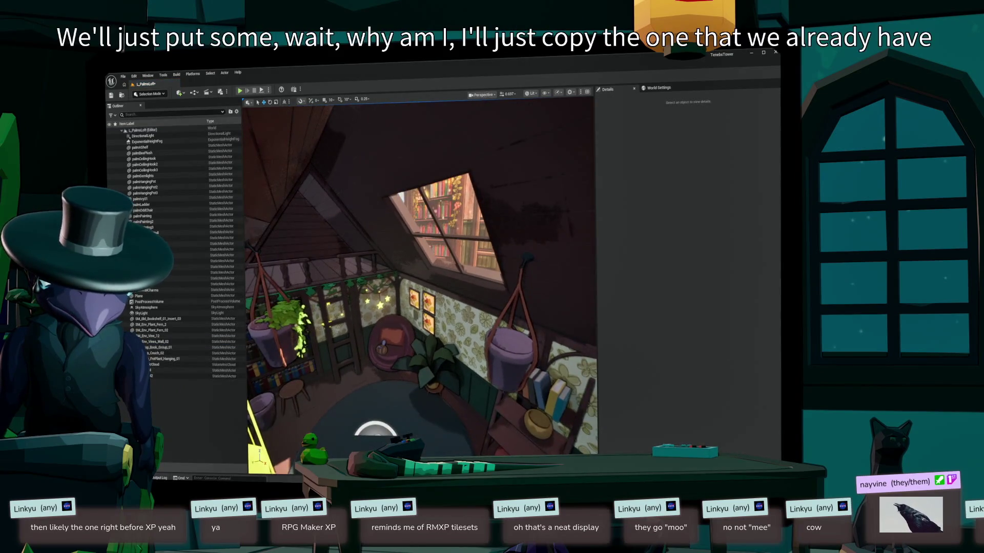
- Copy-paste SM_Env_Vine_12 and position the copy on a hanging pot
click(284, 320)
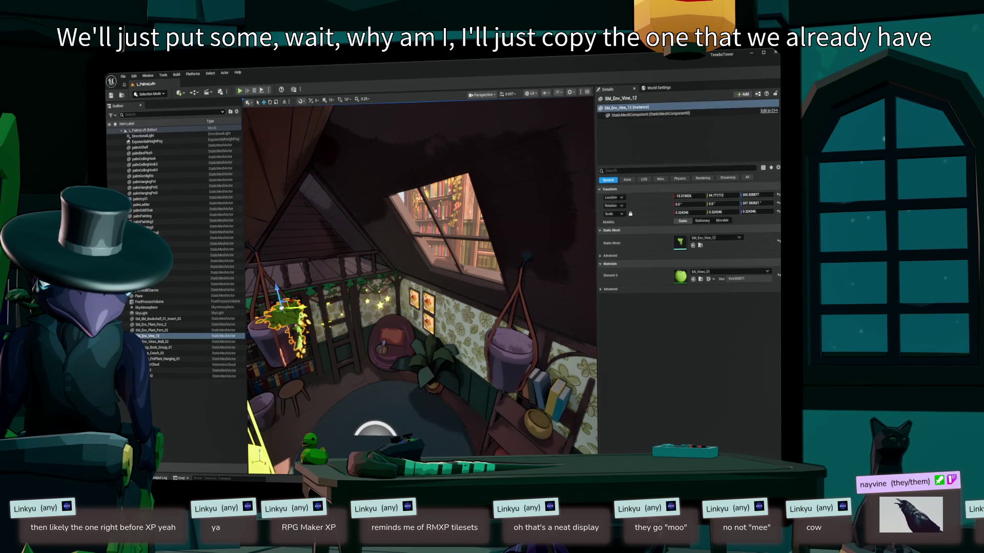
key(ctrl+c)
key(ctrl+v)
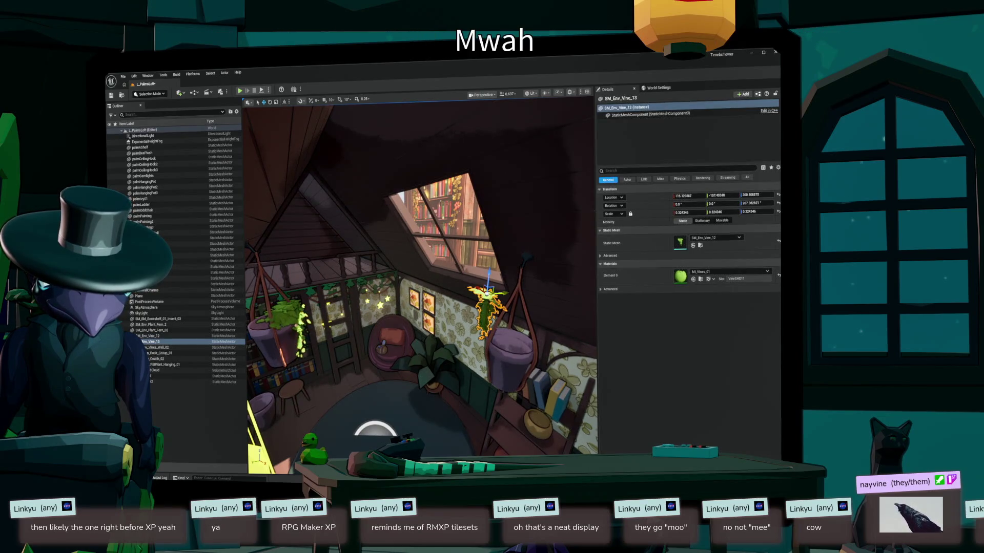
drag(421, 282, 395, 266)
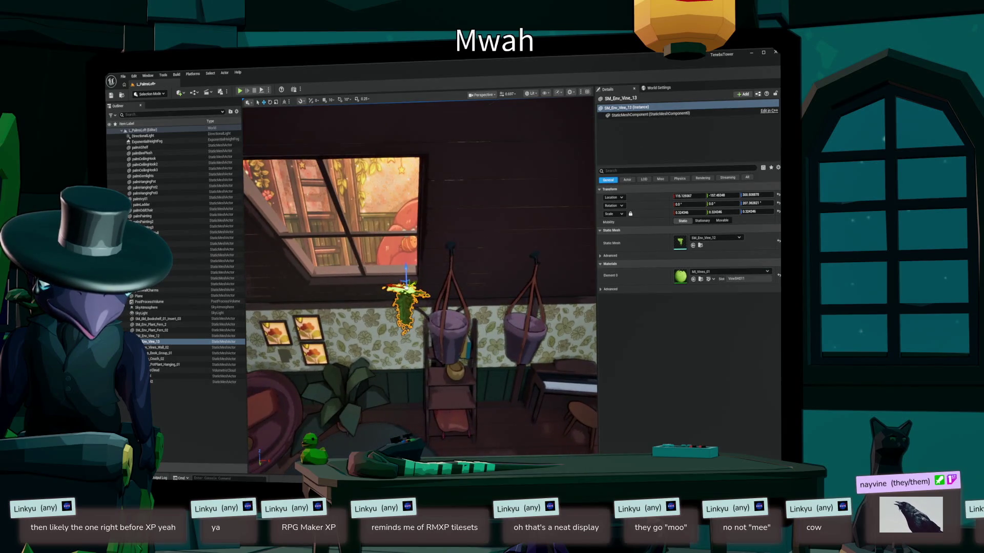
mouse_move(410, 308)
mouse_down()
mouse_move(505, 333)
mouse_move(420, 287)
mouse_up()
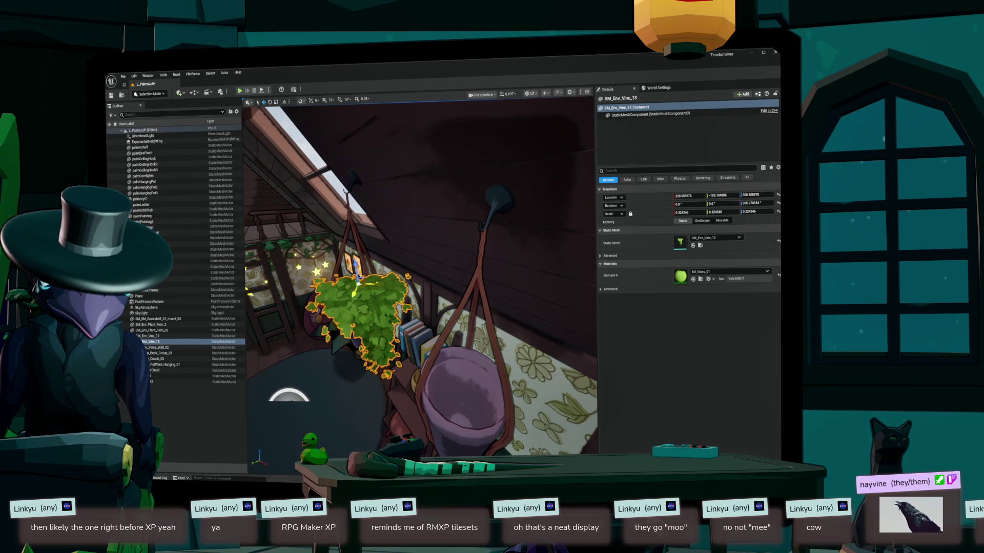
mouse_move(356, 281)
mouse_down()
mouse_move(340, 256)
mouse_move(295, 328)
mouse_move(394, 324)
mouse_up()
- Fit vine copies onto the right pot and the pot by the shelf, then save the map
key(e)
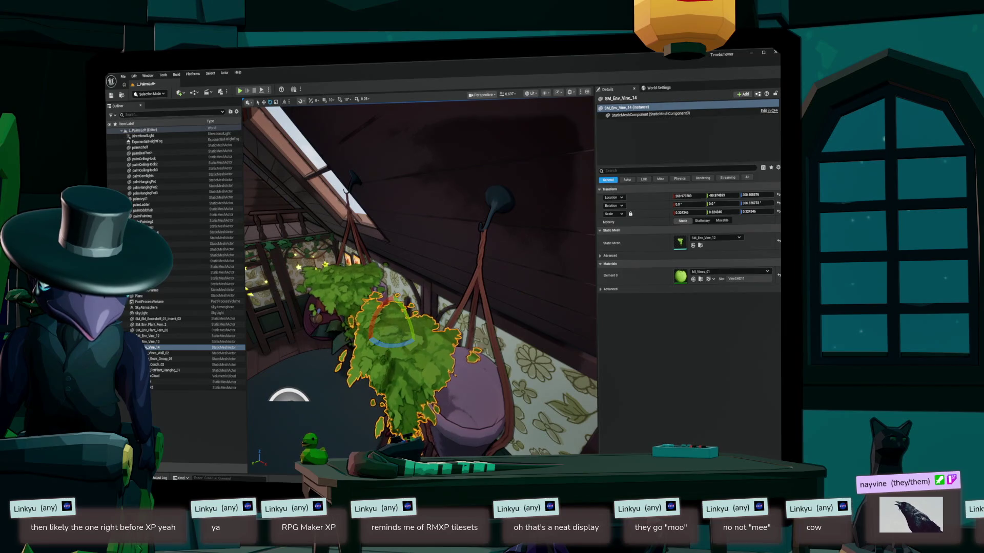
mouse_move(394, 324)
mouse_down()
mouse_move(477, 359)
mouse_move(492, 354)
mouse_move(533, 169)
mouse_up()
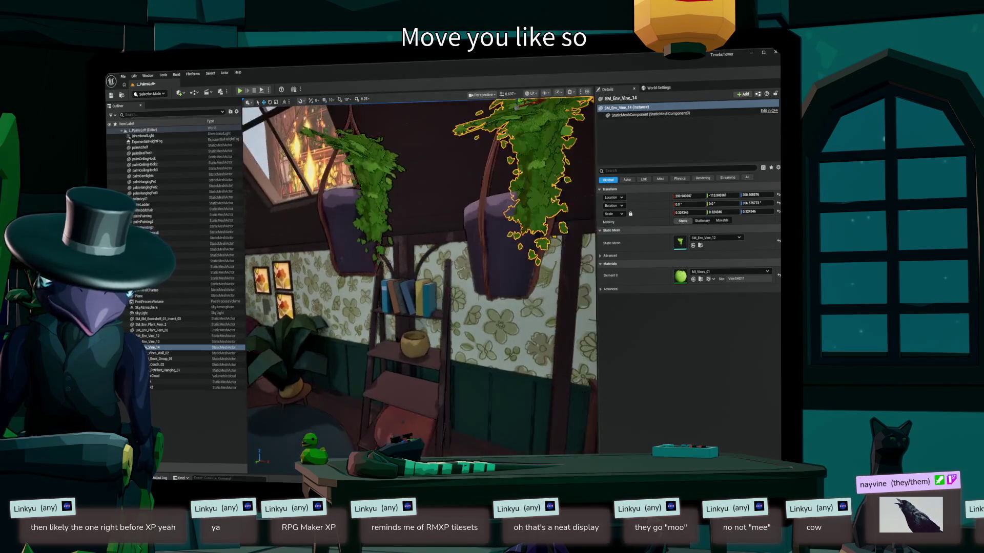
key(f)
mouse_move(420, 178)
mouse_down()
mouse_move(420, 257)
mouse_move(389, 333)
mouse_move(344, 305)
mouse_up()
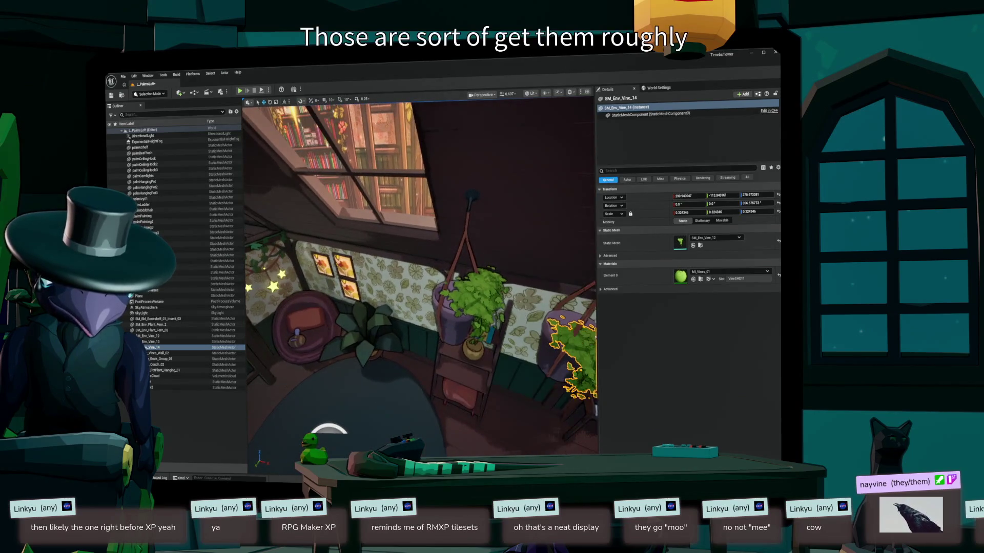
click(476, 298)
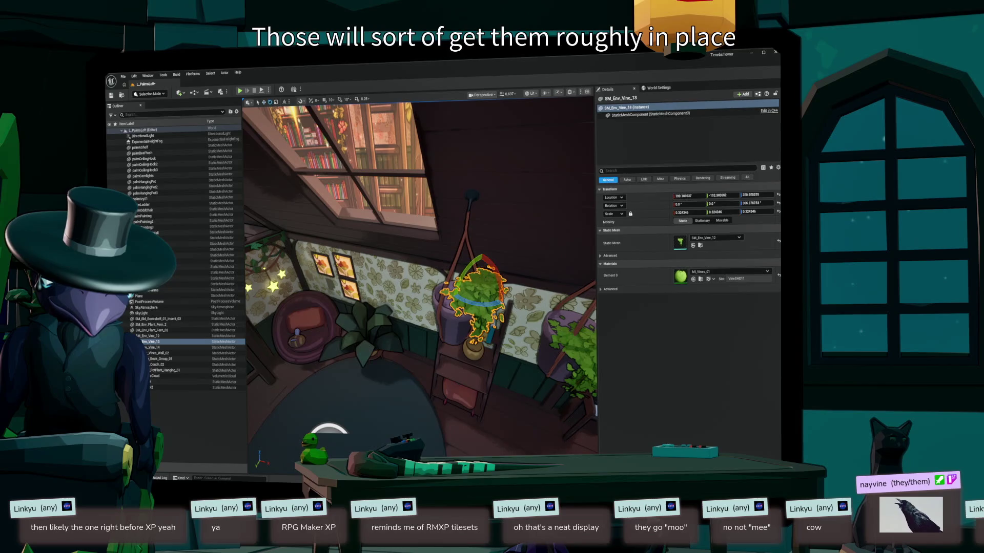
drag(495, 302, 505, 277)
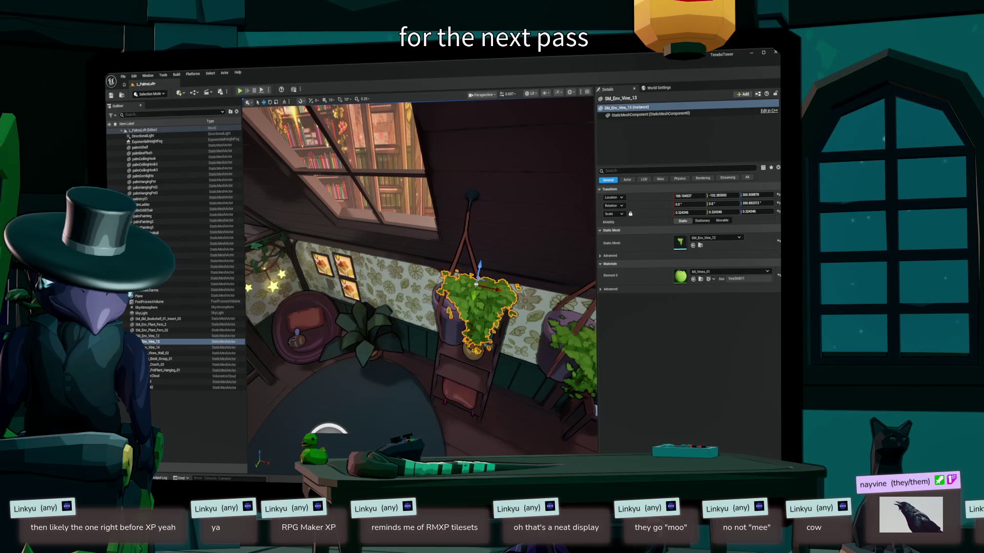
drag(476, 284, 472, 291)
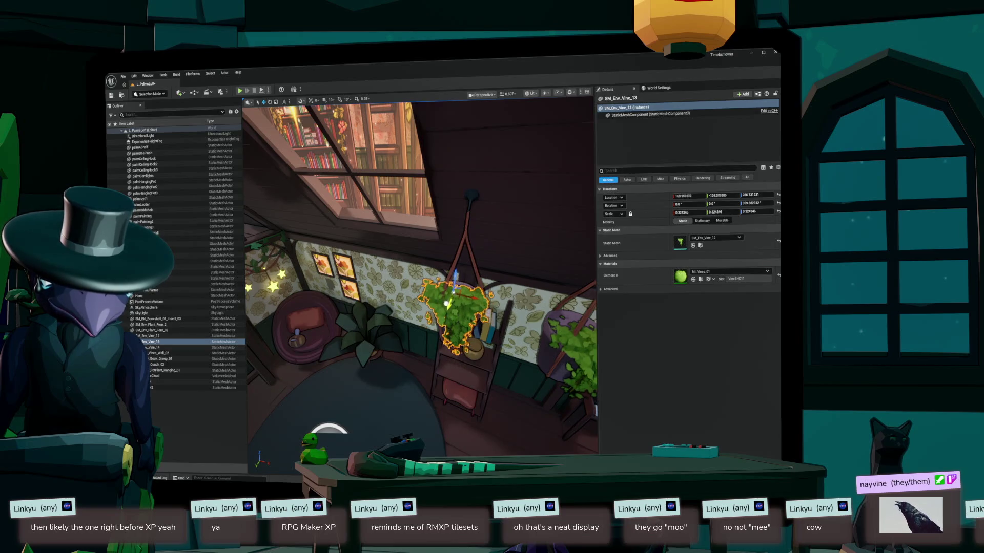
key(ctrl+s)
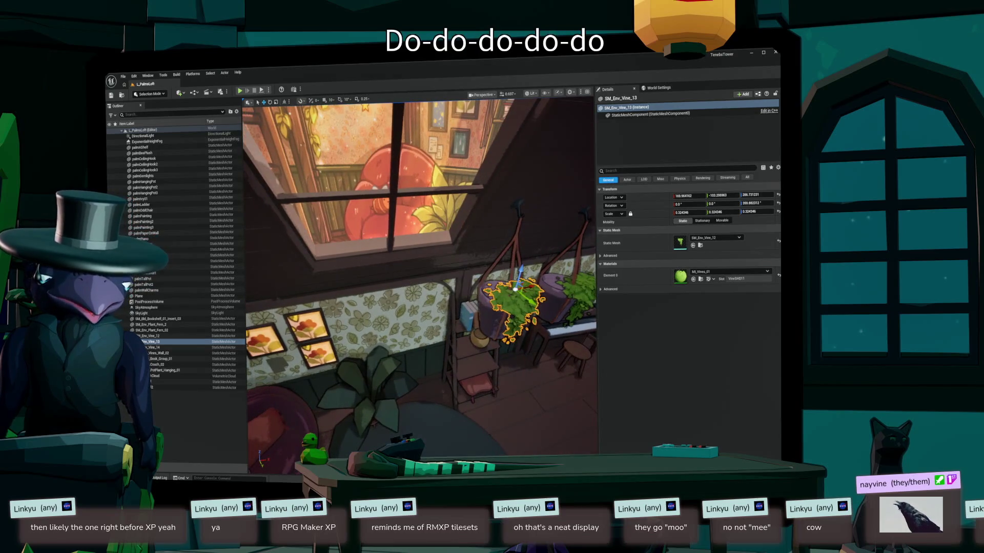
double_click(152, 330)
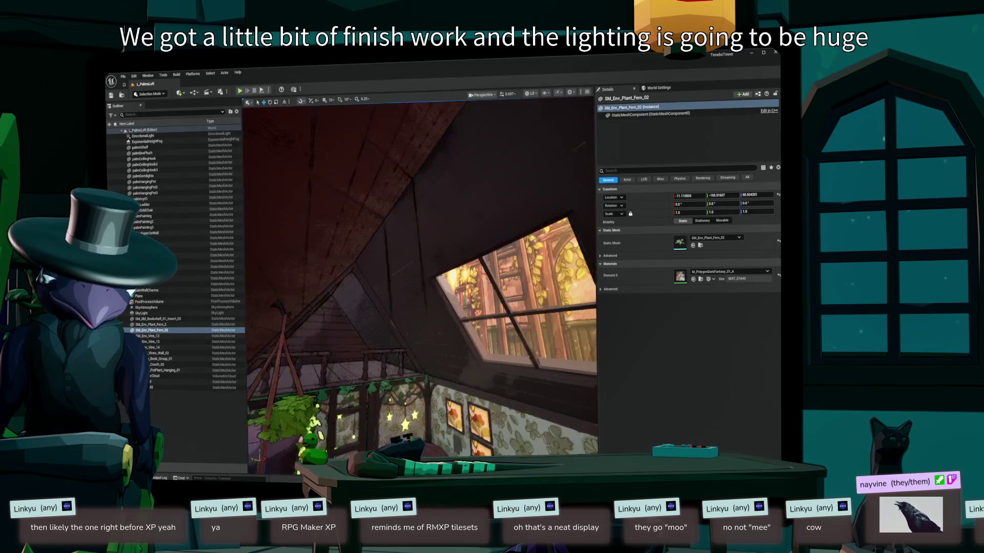
- Disable Volumetric Fog on ExponentialHeightFog and reset Fog Density to default
click(147, 141)
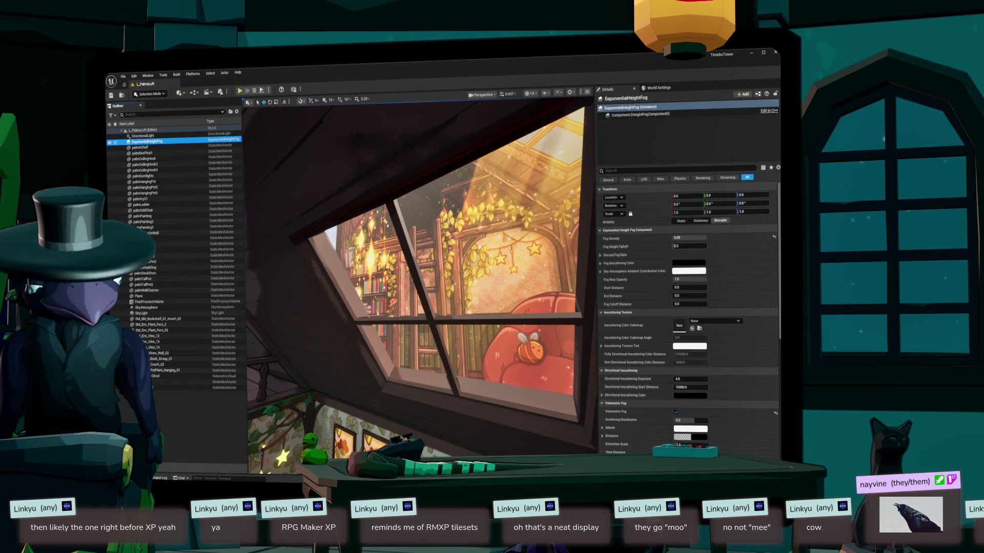
click(676, 412)
click(774, 237)
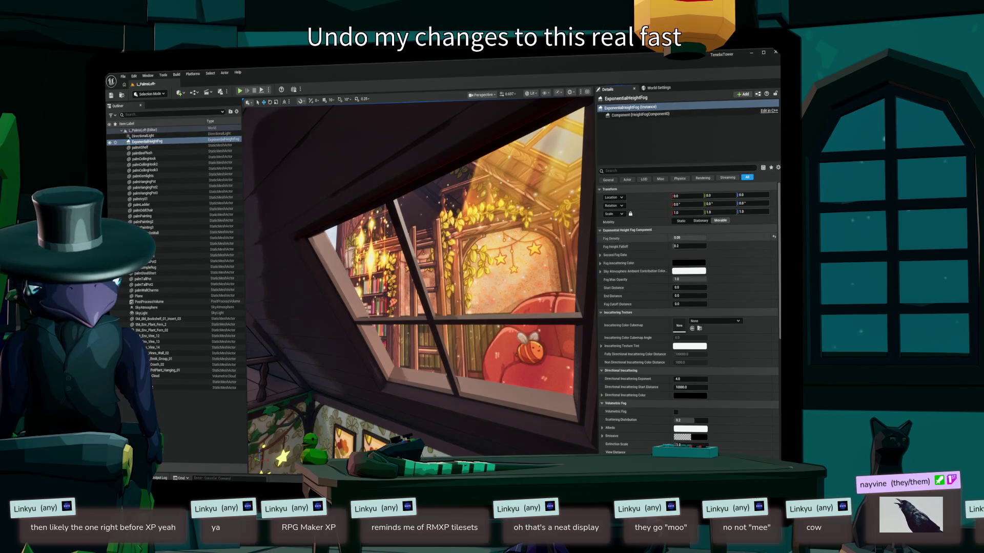
- Review the loft through camera bookmarks 1 and 2, up to the skylight
drag(420, 282, 358, 282)
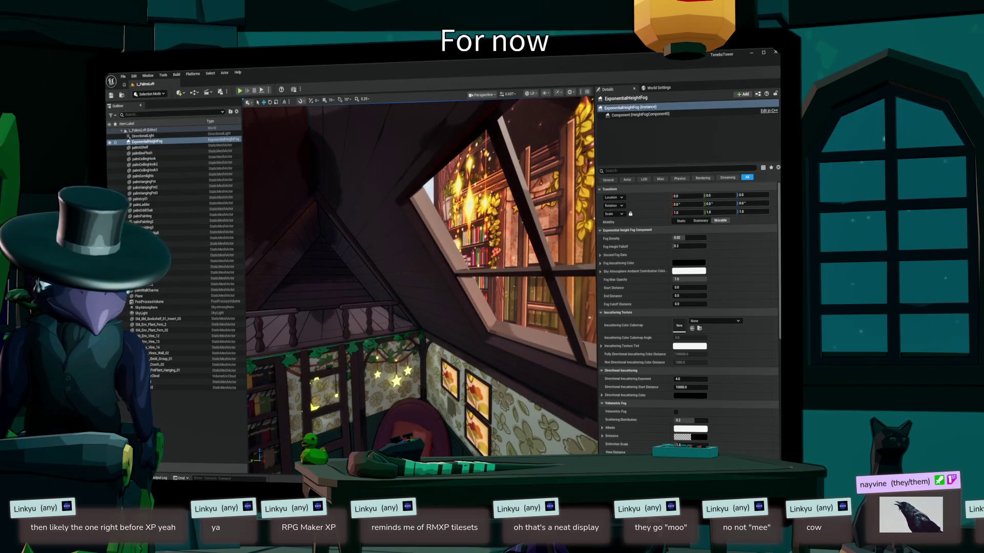
mouse_move(421, 282)
mouse_down()
mouse_move(379, 292)
mouse_move(348, 349)
mouse_up()
key(1)
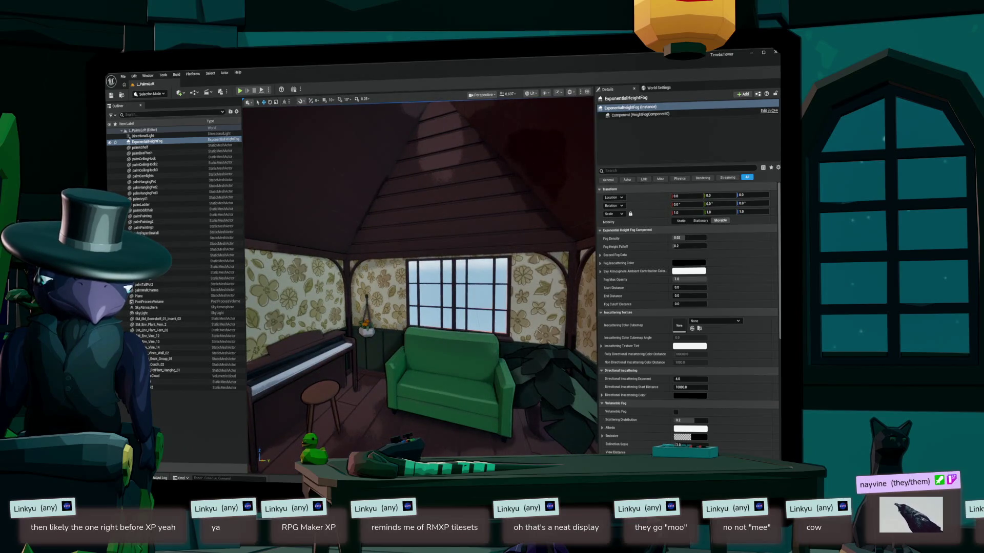
key(2)
drag(420, 287, 414, 253)
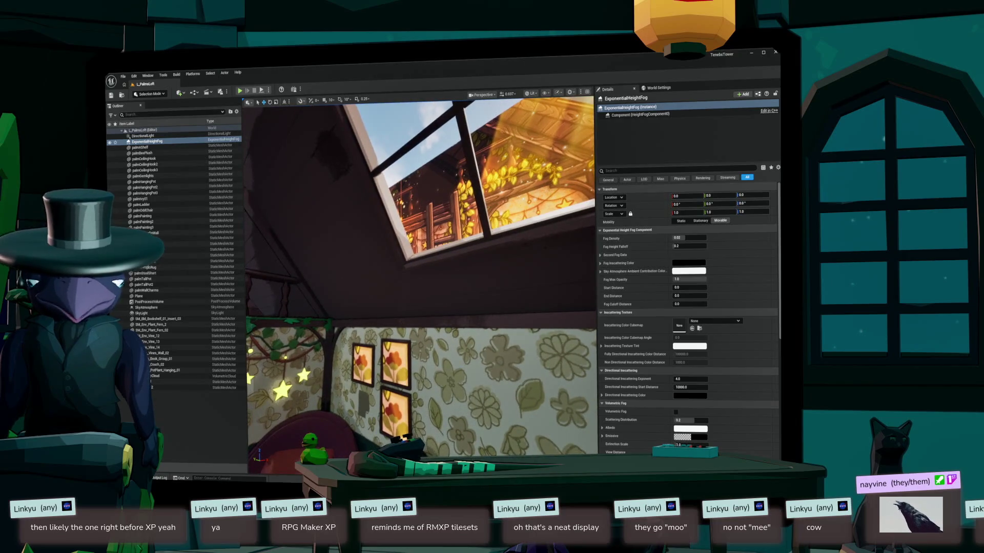
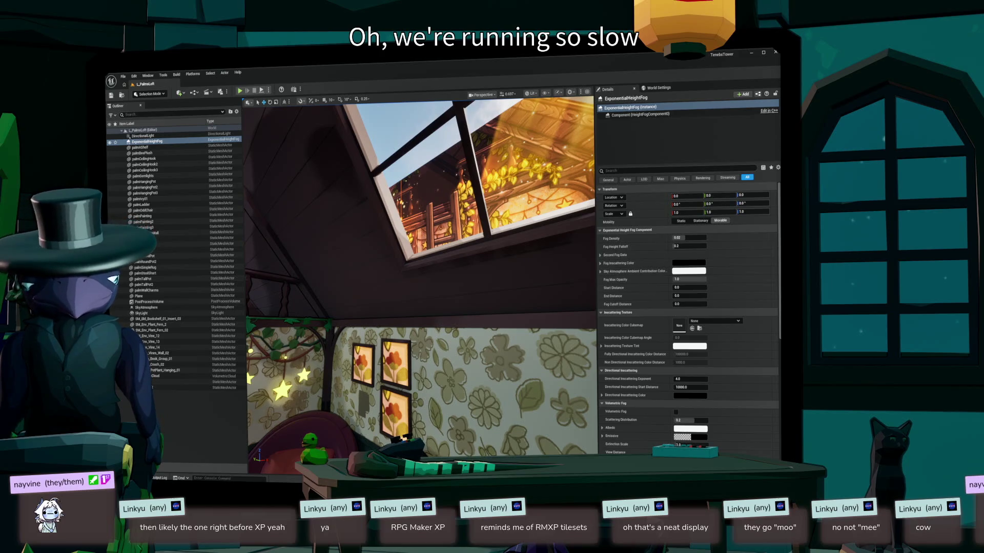
- Turn the view toward the skylight and show the vine static-mesh assets in the Content Drawer
drag(421, 281, 400, 279)
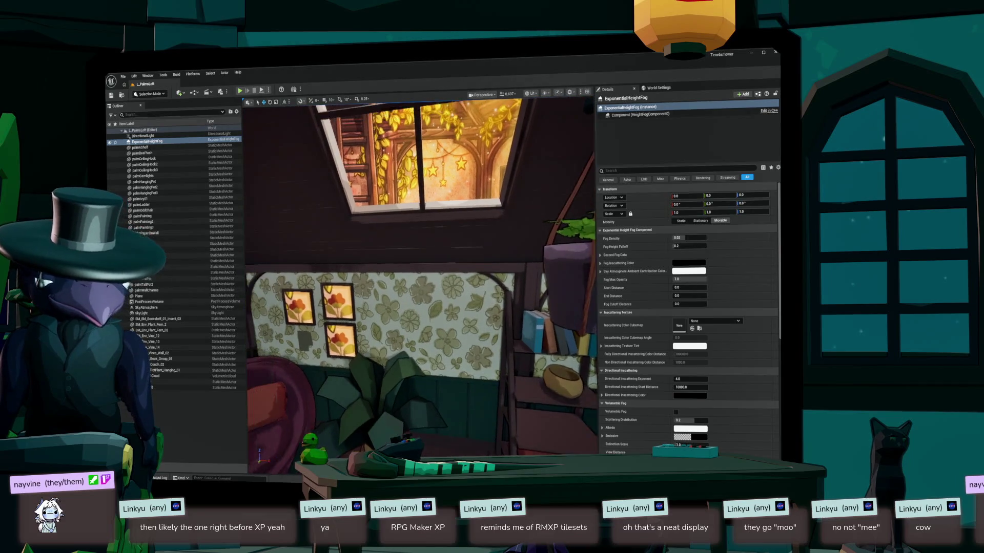
key(ctrl+space)
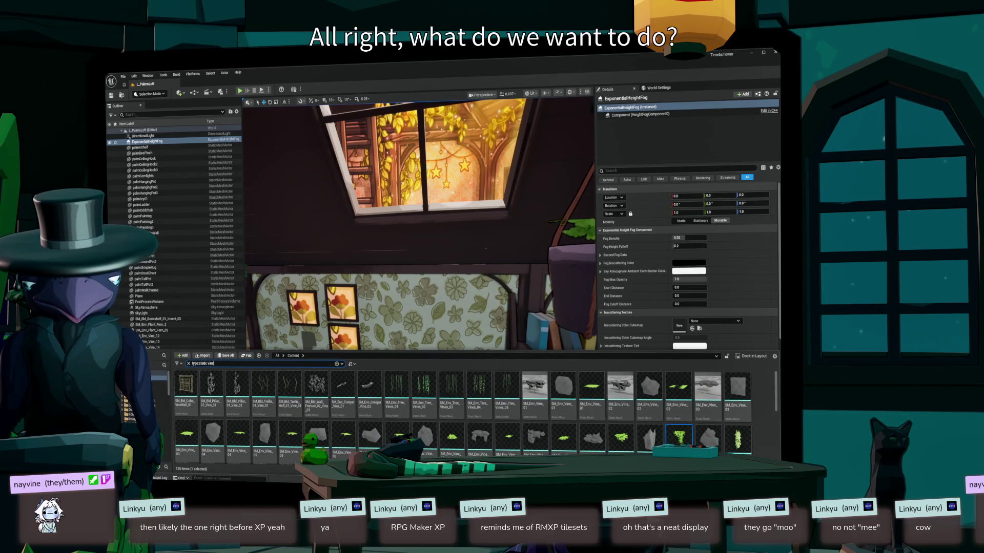
- Dismiss the vine assets, then select and focus the palmRoom mesh and orbit around it
click(389, 241)
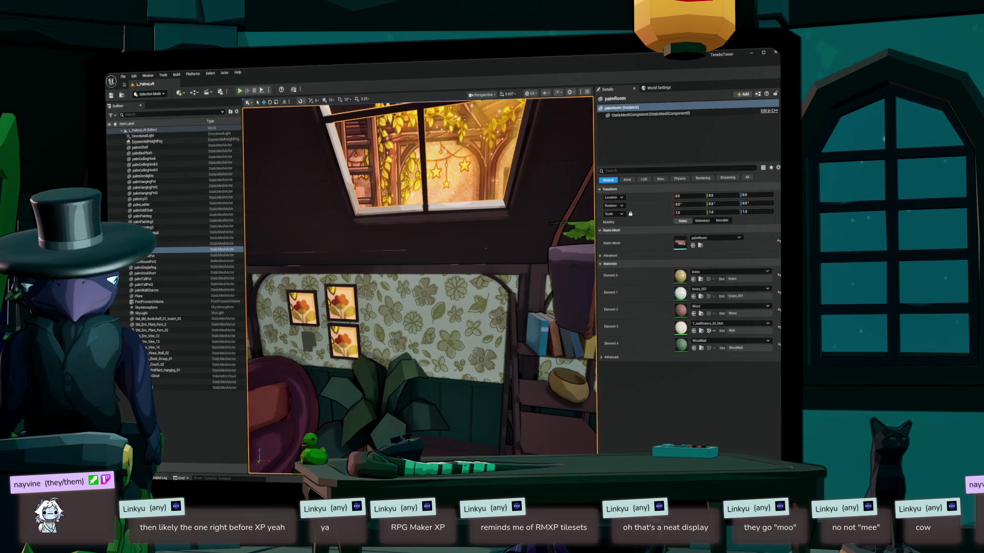
key(f)
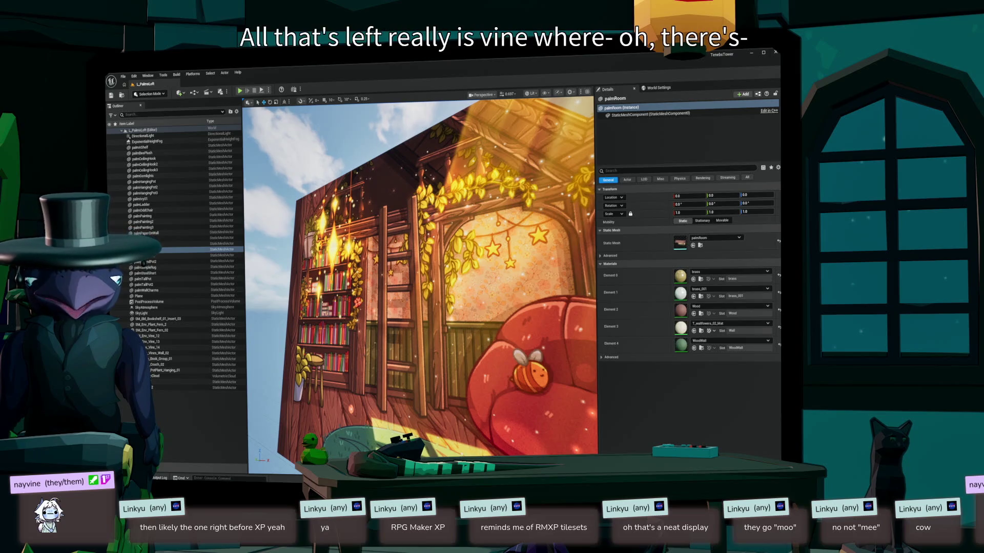
scroll(420, 286, up, 5)
scroll(420, 285, up, 5)
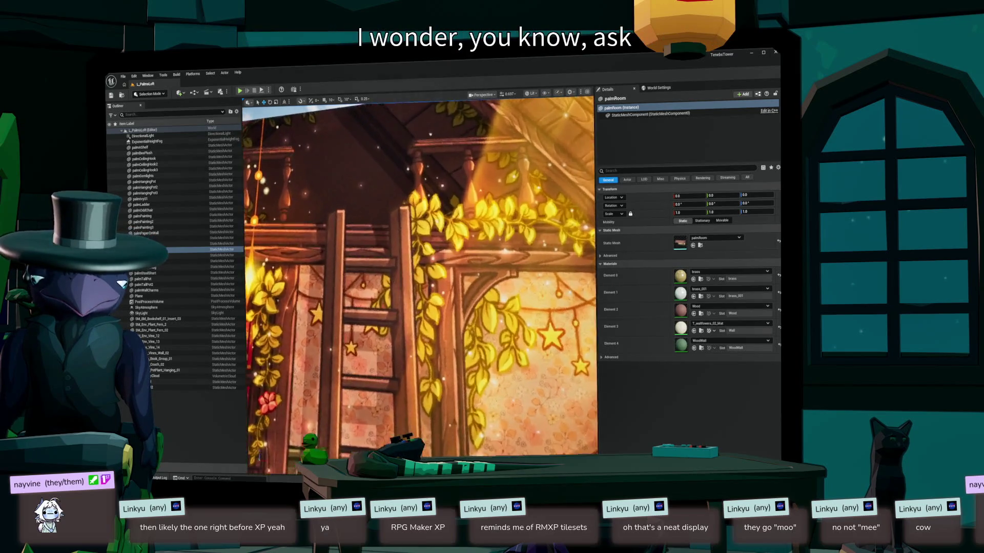
drag(419, 285, 328, 246)
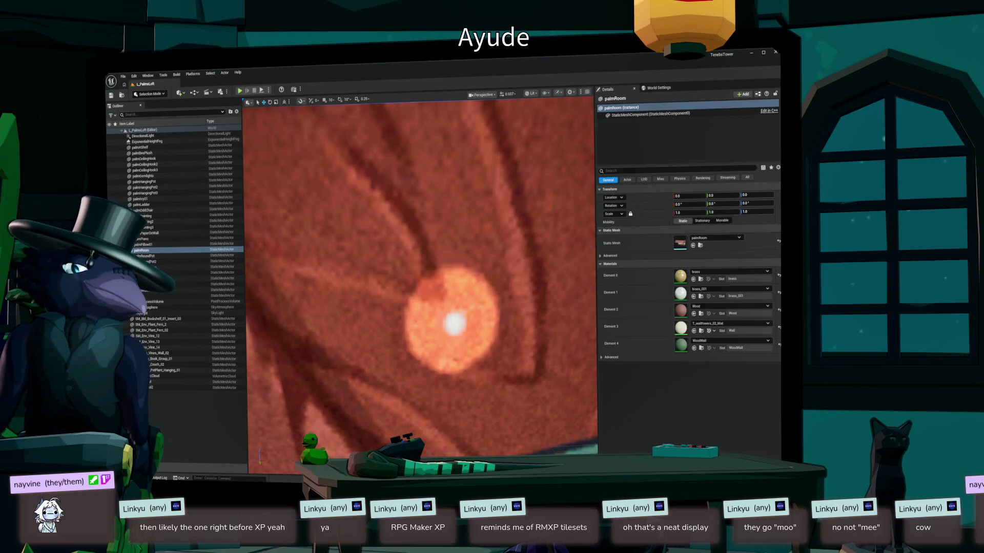
scroll(420, 285, down, 5)
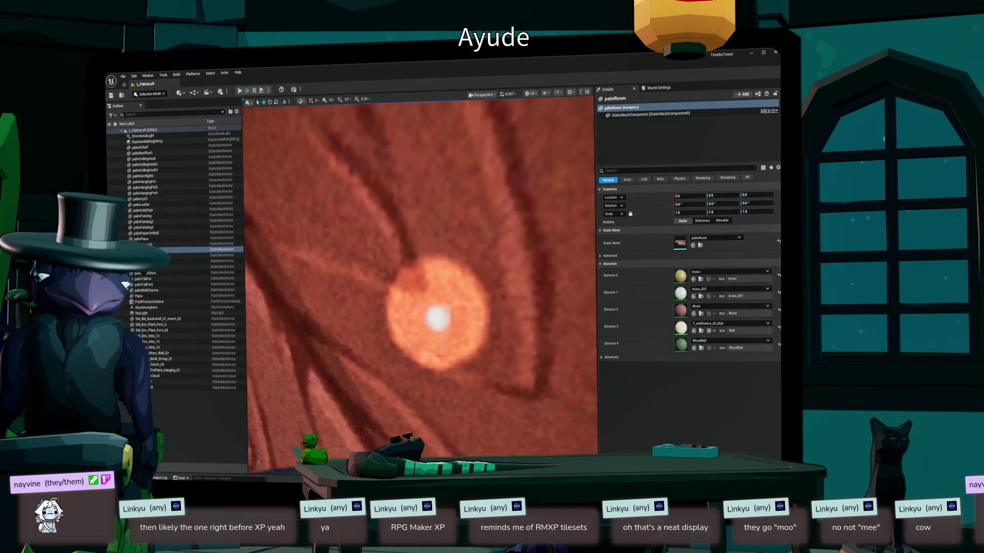
scroll(419, 285, up, 5)
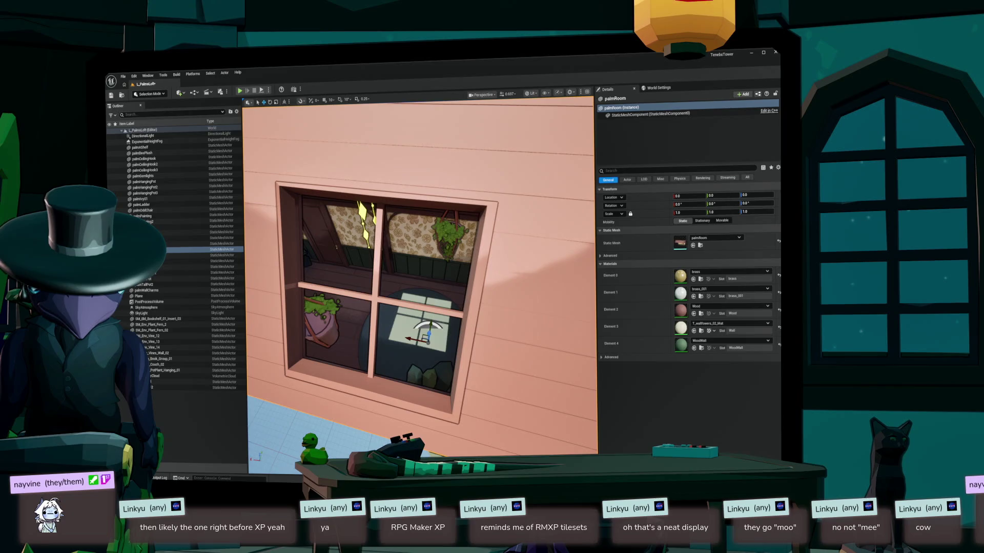
- Rotate the directional light with Ctrl+L so sunlight falls through the loft window
mouse_move(421, 282)
mouse_down()
mouse_move(359, 256)
mouse_move(400, 287)
mouse_move(380, 246)
mouse_move(410, 277)
mouse_move(392, 259)
mouse_up()
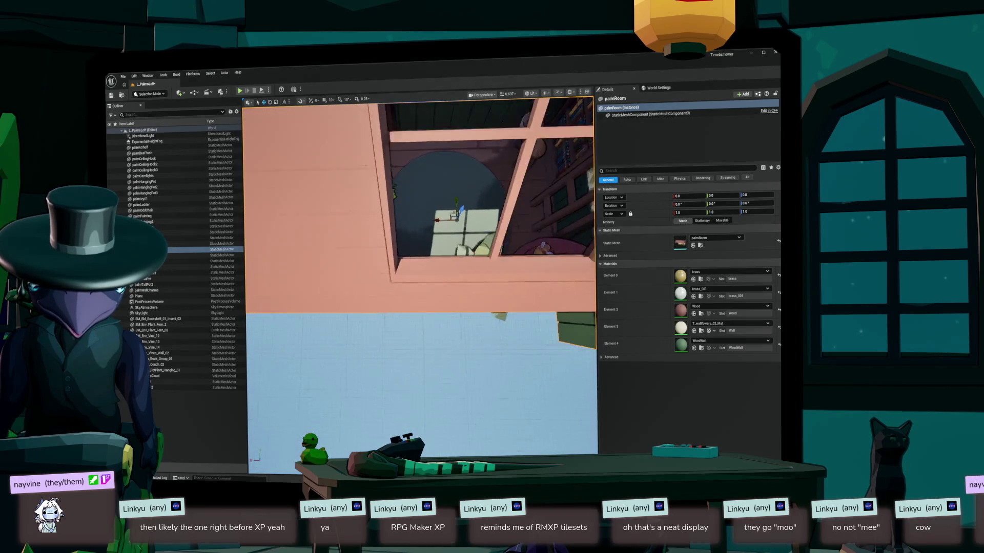
key(ctrl+l)
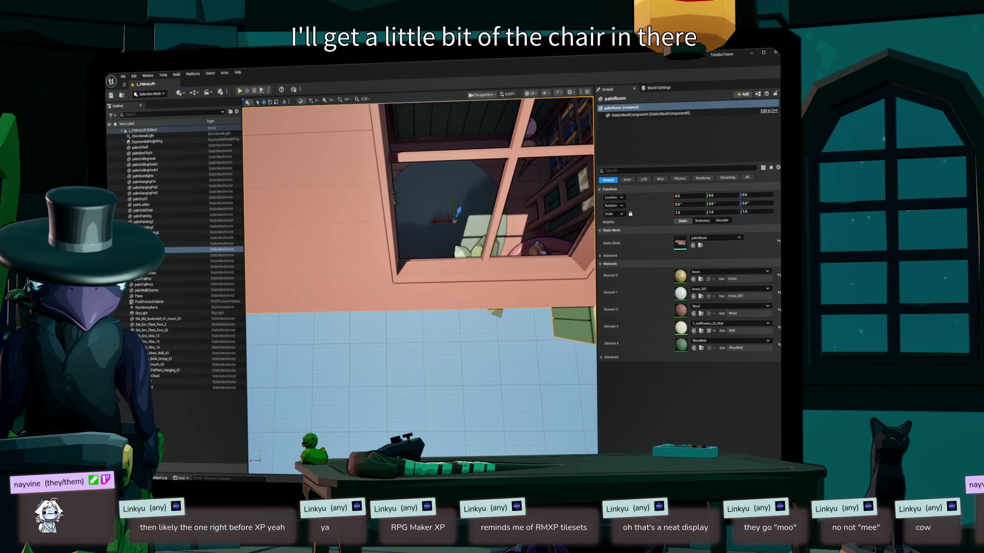
mouse_move(454, 220)
mouse_down()
mouse_move(443, 169)
mouse_move(425, 154)
mouse_up()
mouse_move(425, 282)
mouse_down()
mouse_move(382, 264)
mouse_move(354, 235)
mouse_up()
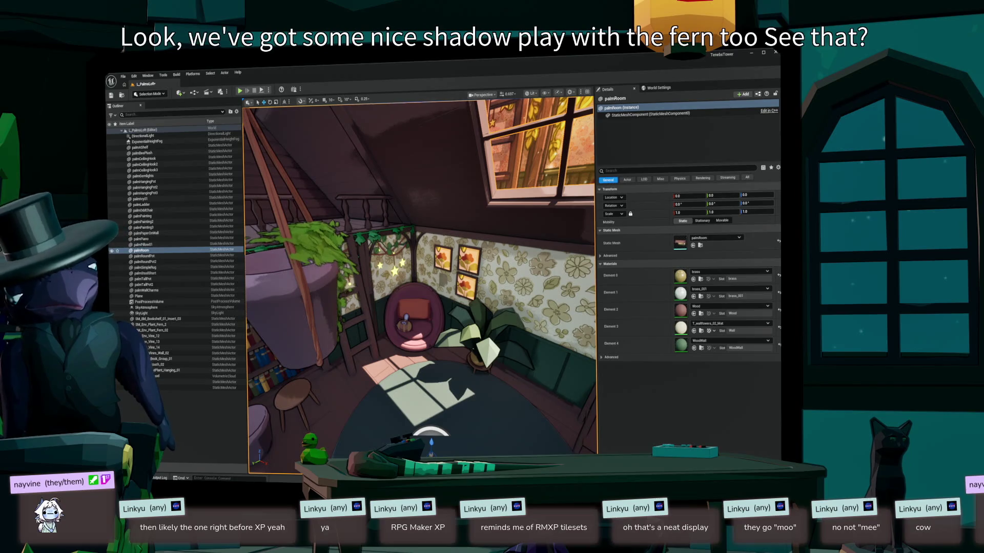
- Check the lit window from outside the room and reopen the vine static-mesh assets
key(1)
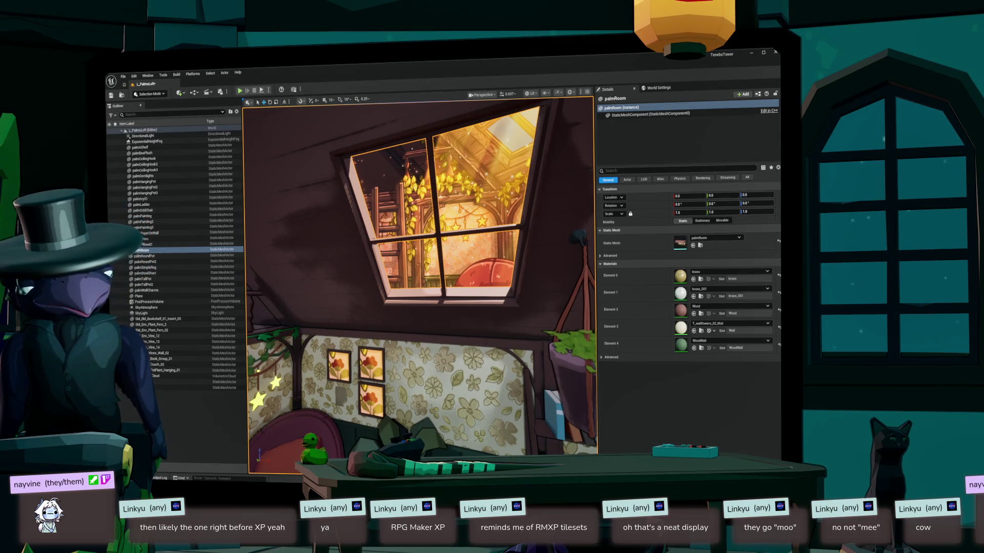
scroll(420, 278, up, 5)
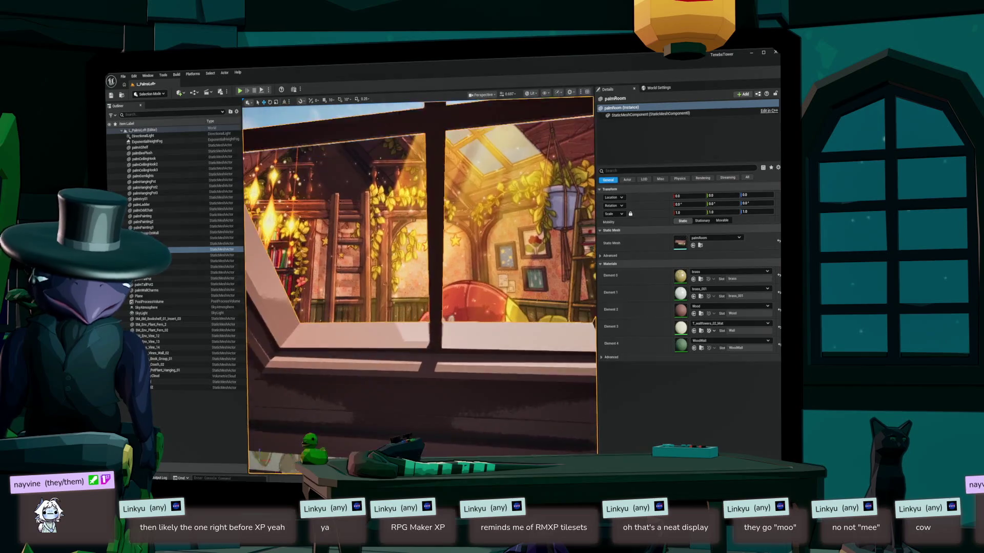
scroll(419, 277, up, 4)
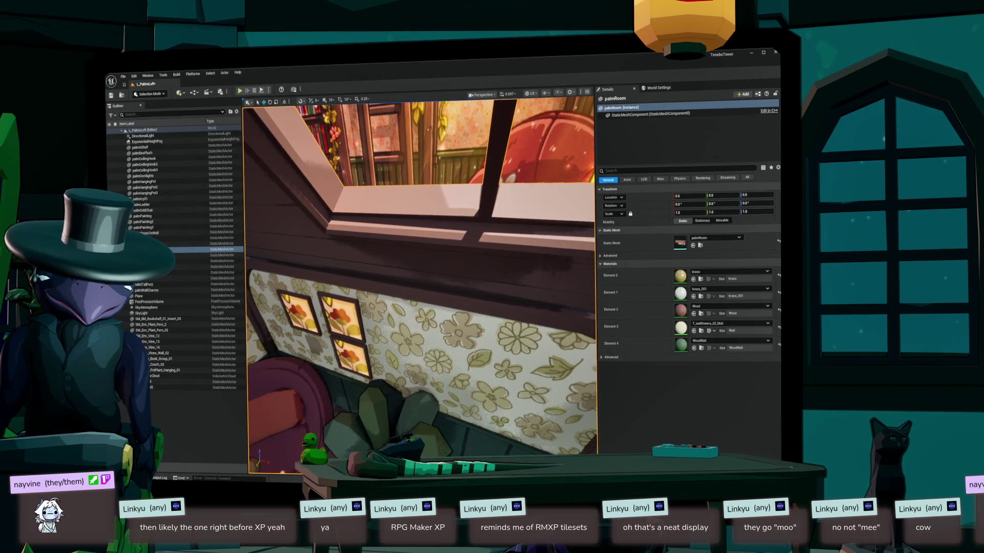
scroll(420, 285, up, 8)
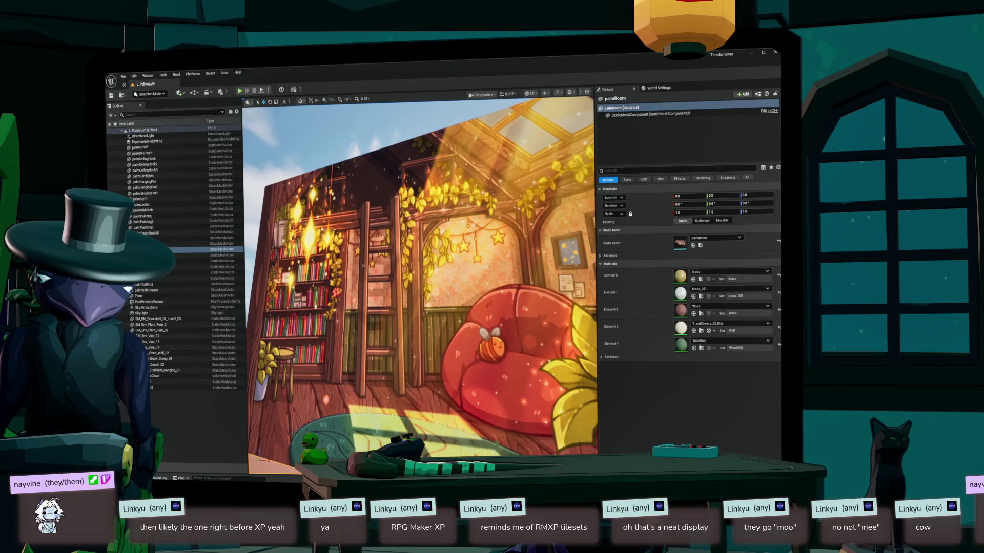
drag(420, 285, 318, 285)
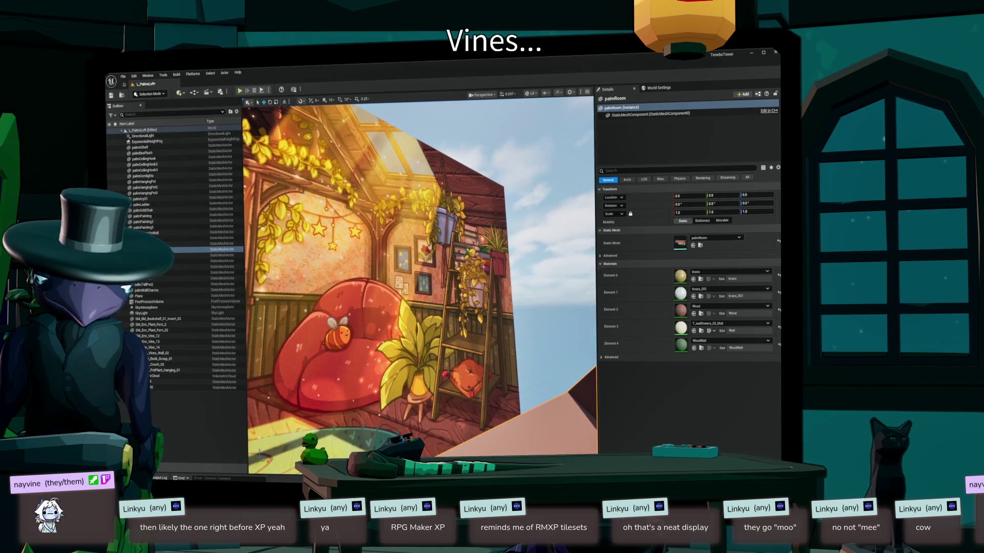
key(ctrl+space)
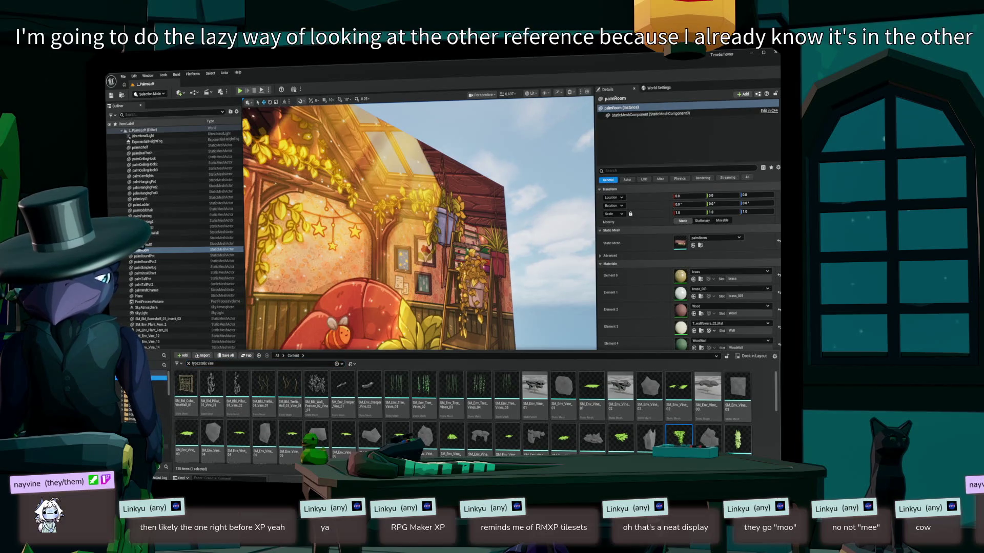
- Load the L_PalmsLoft_Old level from Content > Maps and look around it
click(131, 399)
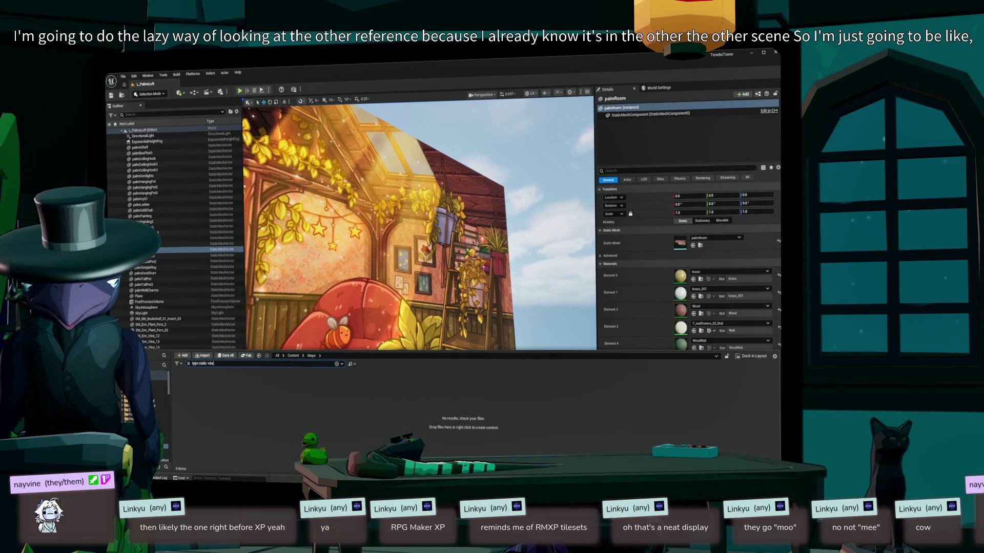
click(189, 363)
double_click(534, 389)
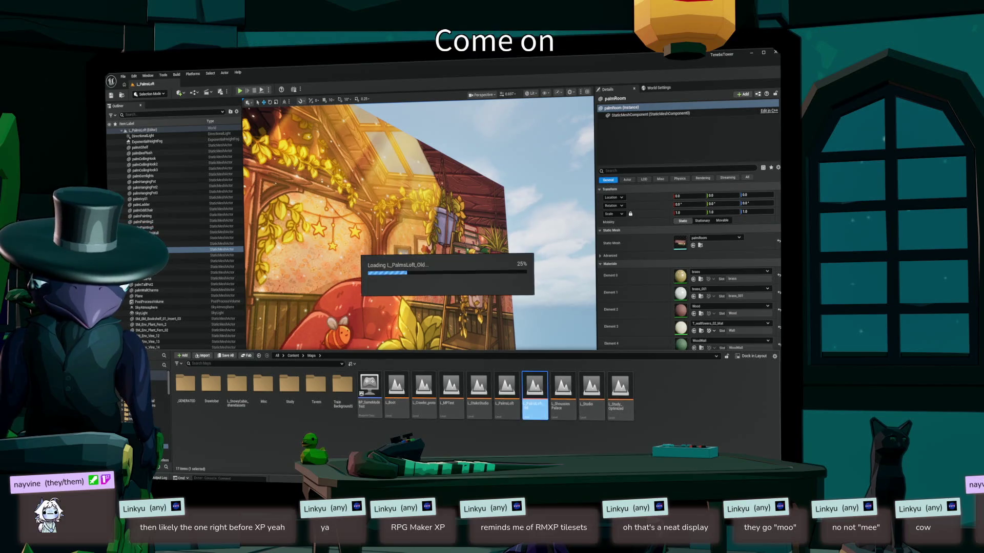
mouse_move(419, 287)
mouse_down()
mouse_move(409, 307)
mouse_move(400, 267)
mouse_move(421, 297)
mouse_move(430, 292)
mouse_move(400, 286)
mouse_move(477, 307)
mouse_move(513, 446)
mouse_move(410, 441)
mouse_move(392, 430)
mouse_move(415, 446)
mouse_move(416, 433)
mouse_move(385, 426)
mouse_move(394, 433)
mouse_move(398, 420)
mouse_move(407, 423)
mouse_up()
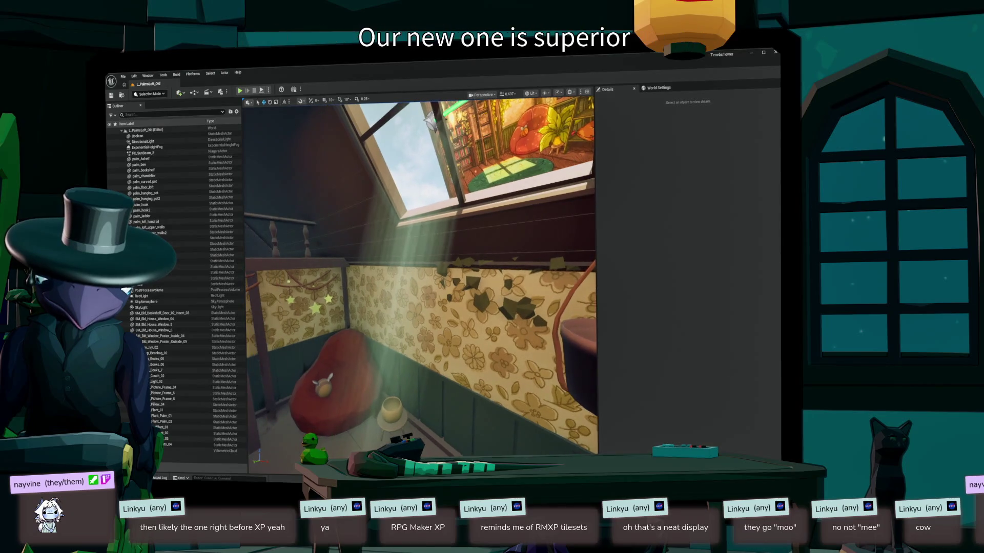
- Select the FX_SunBeam_2 effect in the old level and face the bookshelf
click(395, 410)
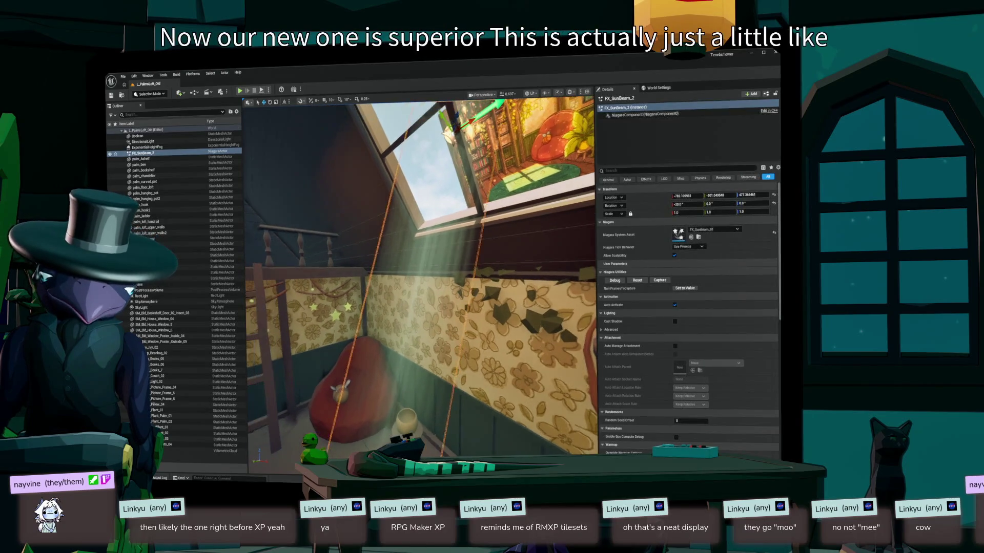
drag(405, 425, 354, 435)
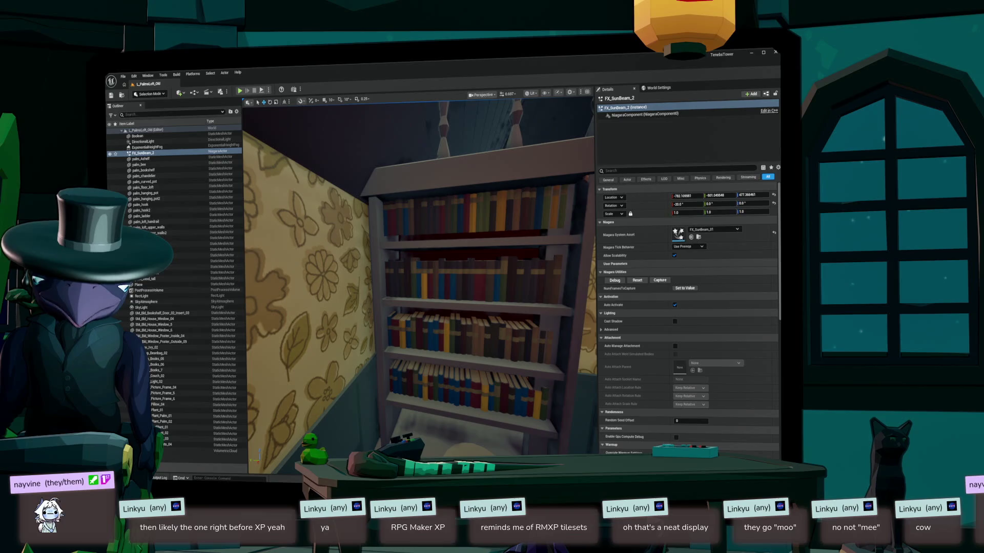
mouse_move(354, 434)
mouse_down()
mouse_move(369, 434)
mouse_move(397, 398)
mouse_move(392, 412)
mouse_up()
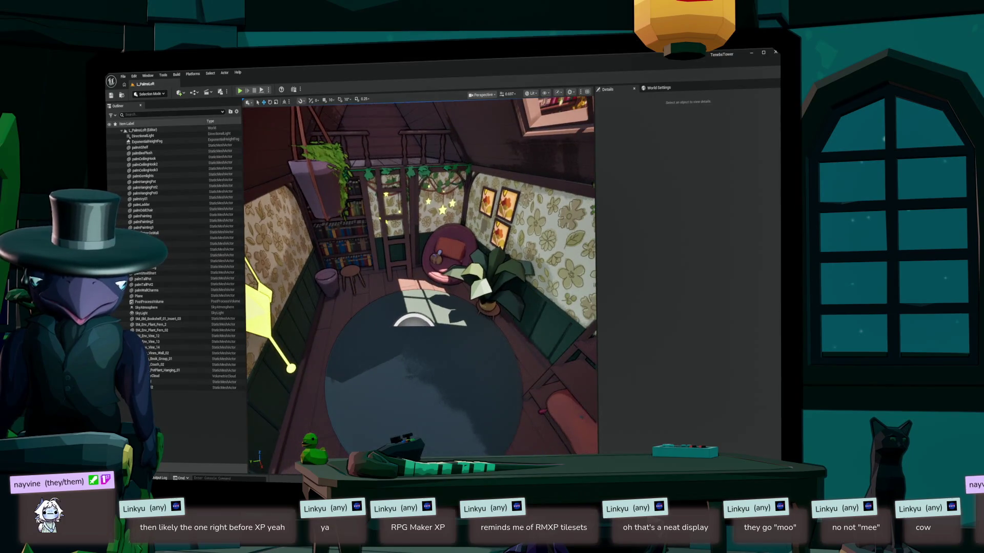
- Paste FX_SunBeam_2 into the new level and frame it in the view
drag(291, 368, 410, 205)
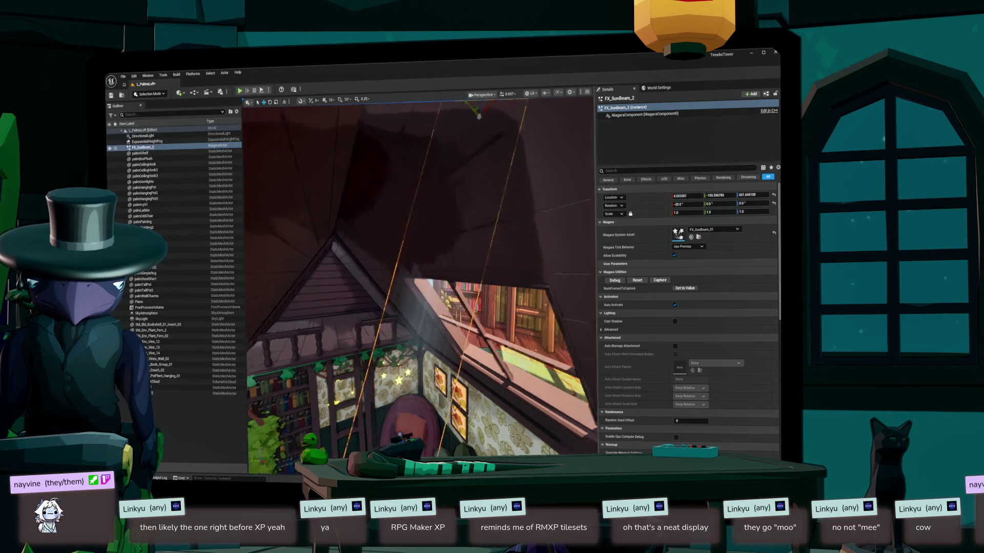
mouse_move(401, 177)
mouse_down()
mouse_move(461, 165)
mouse_move(404, 146)
mouse_up()
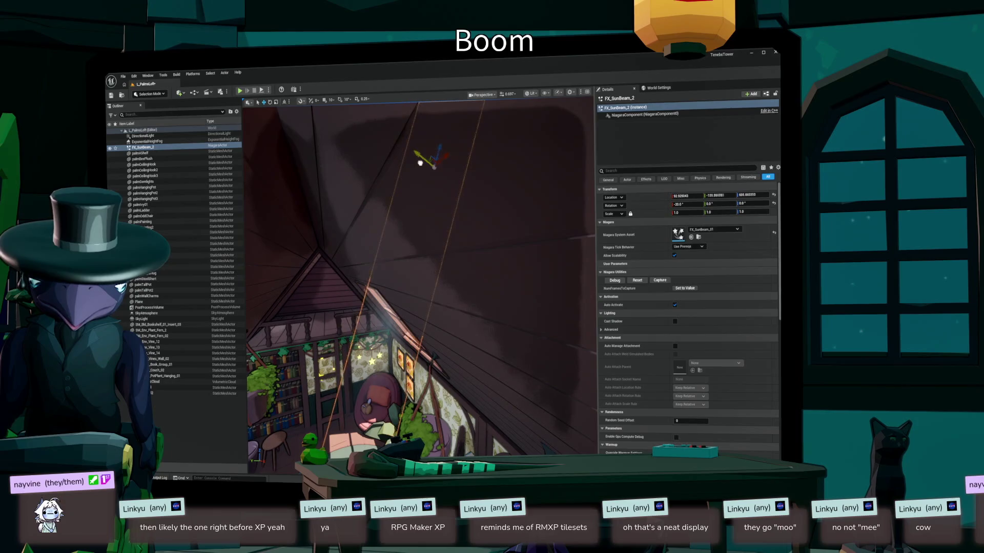
scroll(404, 146, up, 5)
key(f)
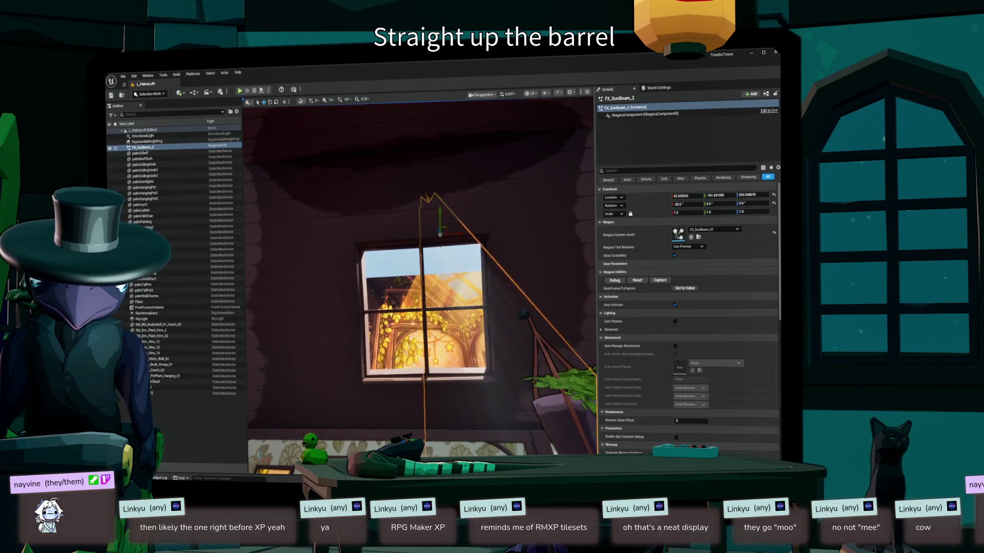
- Reposition the sunbeam over the skylight so its beams slant into the loft
right_click(439, 97)
mouse_move(487, 244)
click(328, 180)
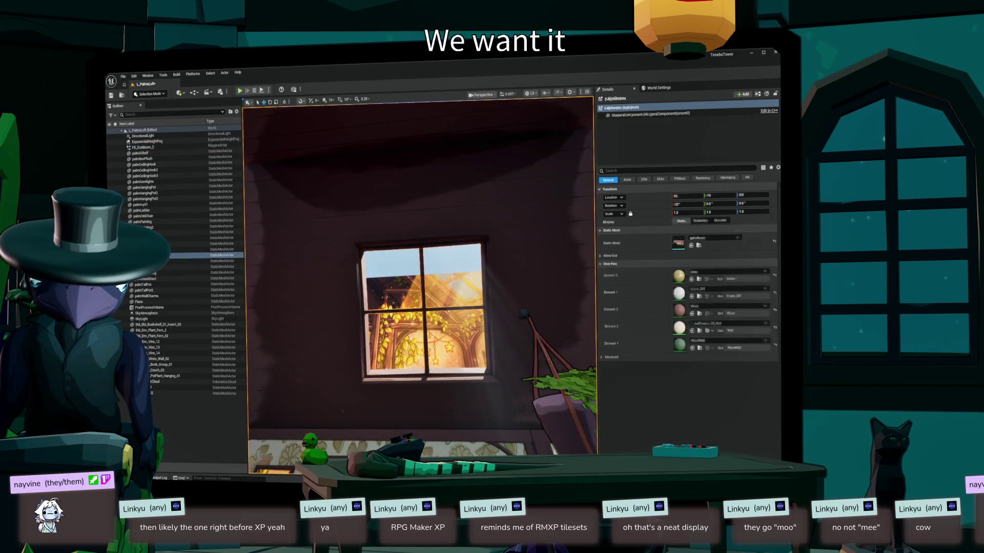
click(460, 234)
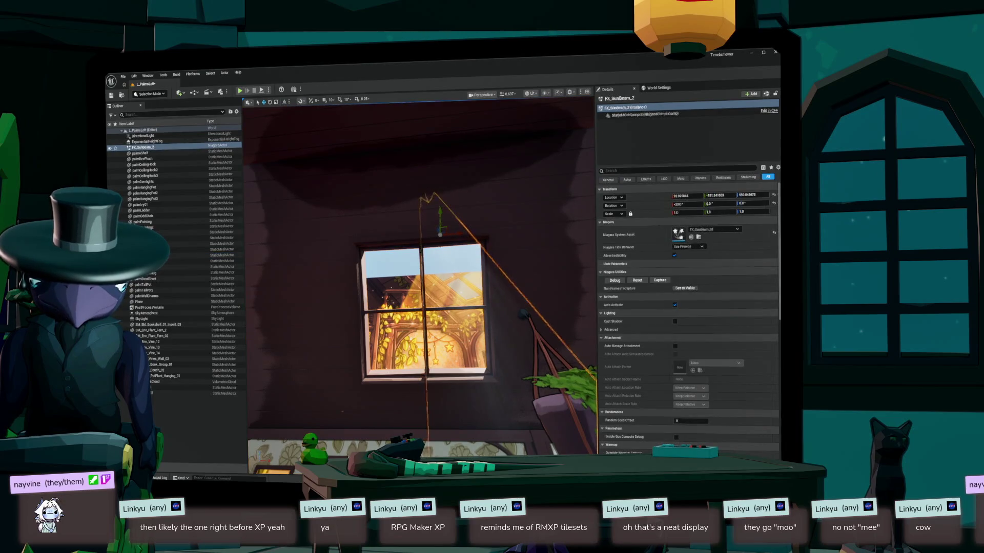
drag(461, 234, 441, 235)
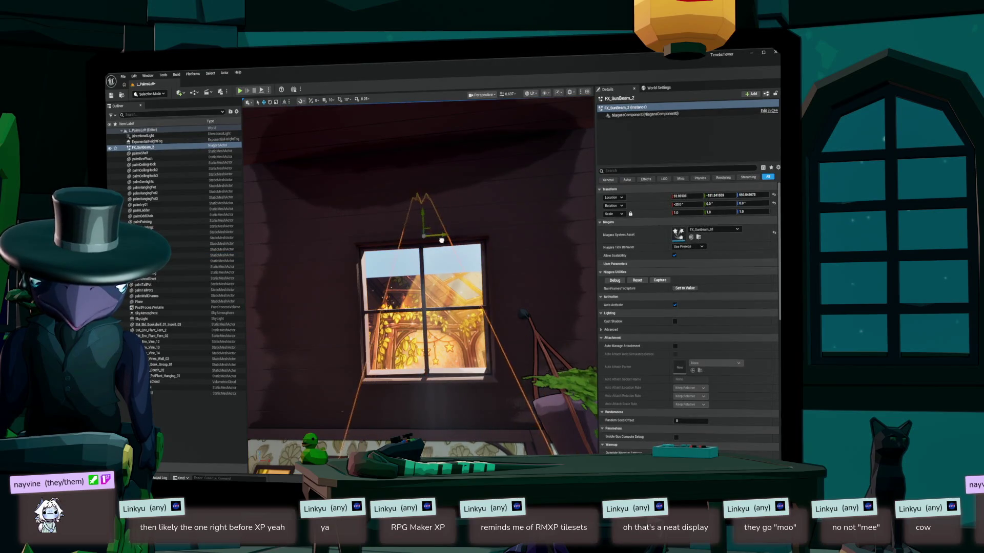
mouse_move(420, 214)
mouse_down()
mouse_move(392, 163)
mouse_move(418, 147)
mouse_up()
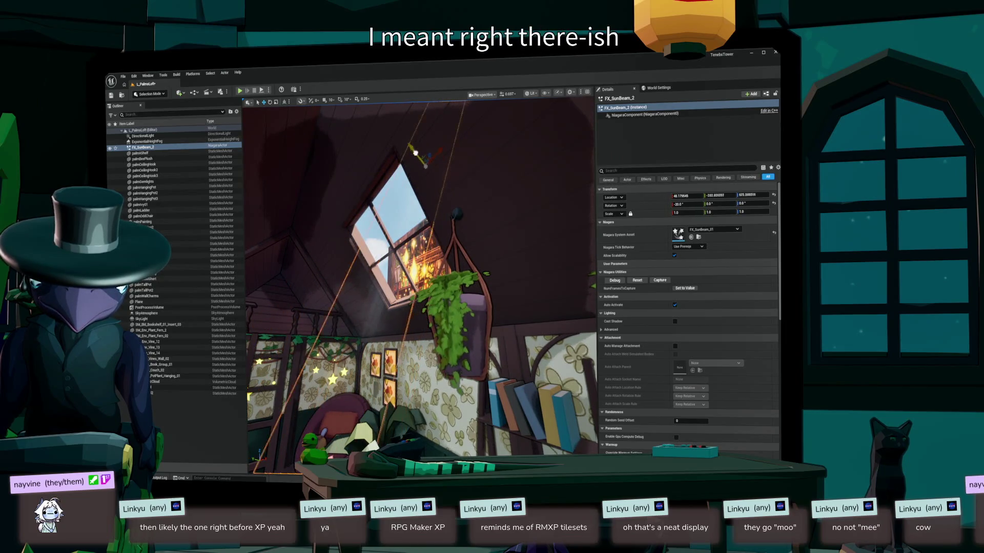
mouse_move(391, 198)
mouse_down()
mouse_move(400, 187)
mouse_move(406, 221)
mouse_move(410, 197)
mouse_up()
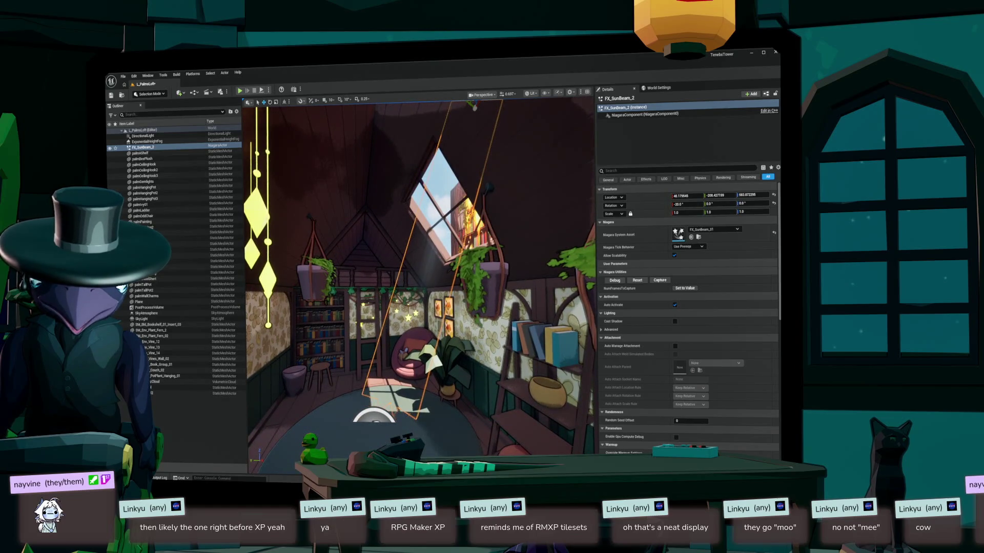
drag(410, 196, 410, 185)
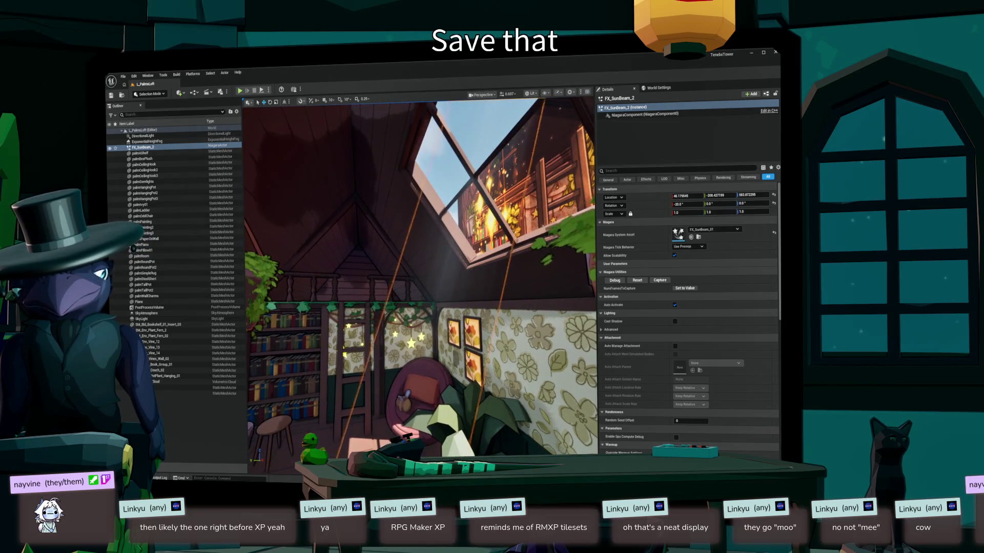
- Toggle the Content Drawer, then bring up the Open Asset search with Ctrl+P
drag(410, 184, 410, 174)
key(ctrl+space)
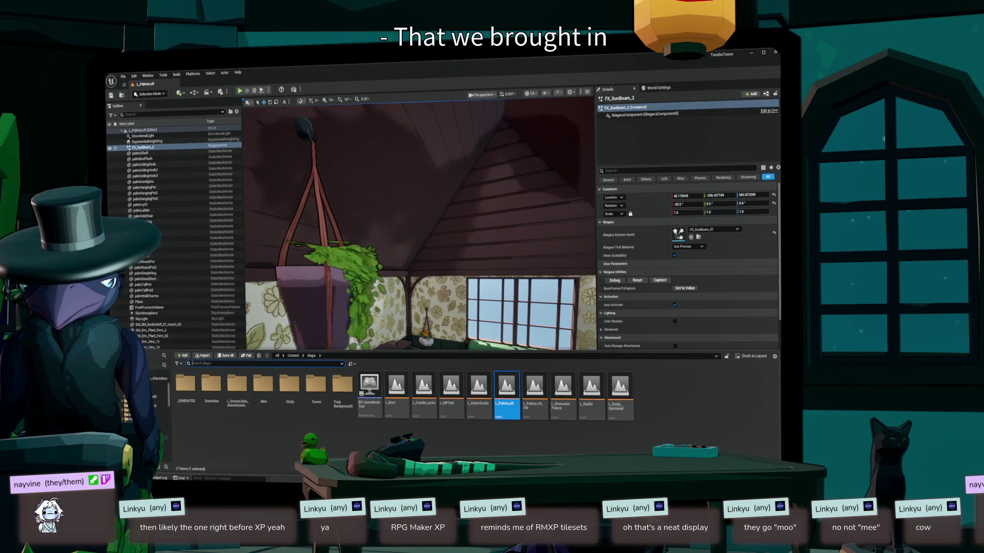
key(Escape)
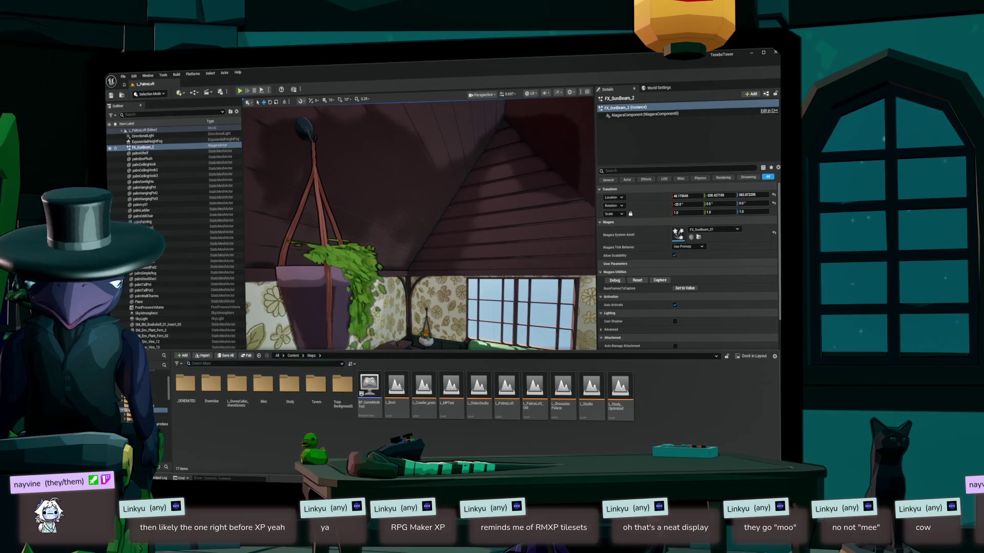
key(ctrl+p)
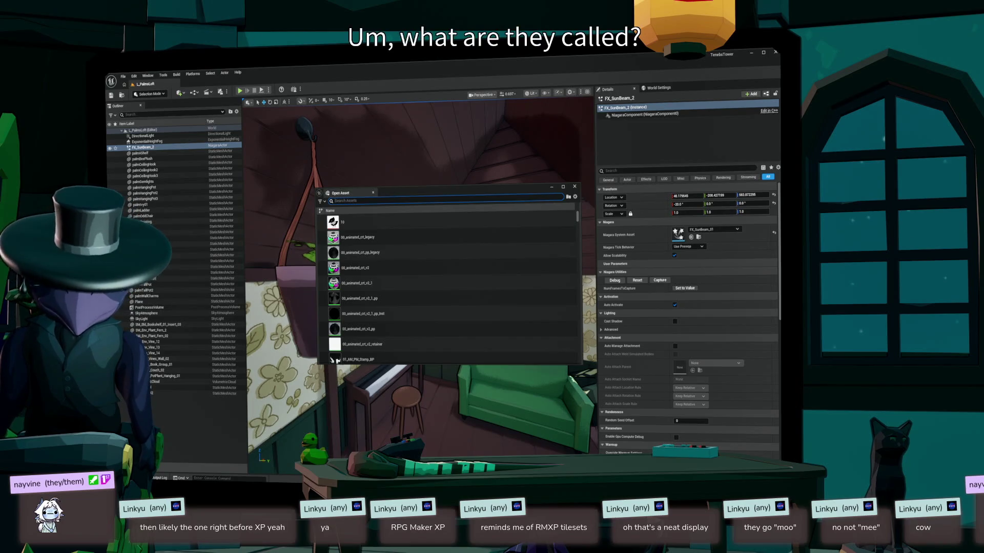
- Search 'palm' in Open Asset, dismiss it, and frame the bookshelf corner
text(palmloft)
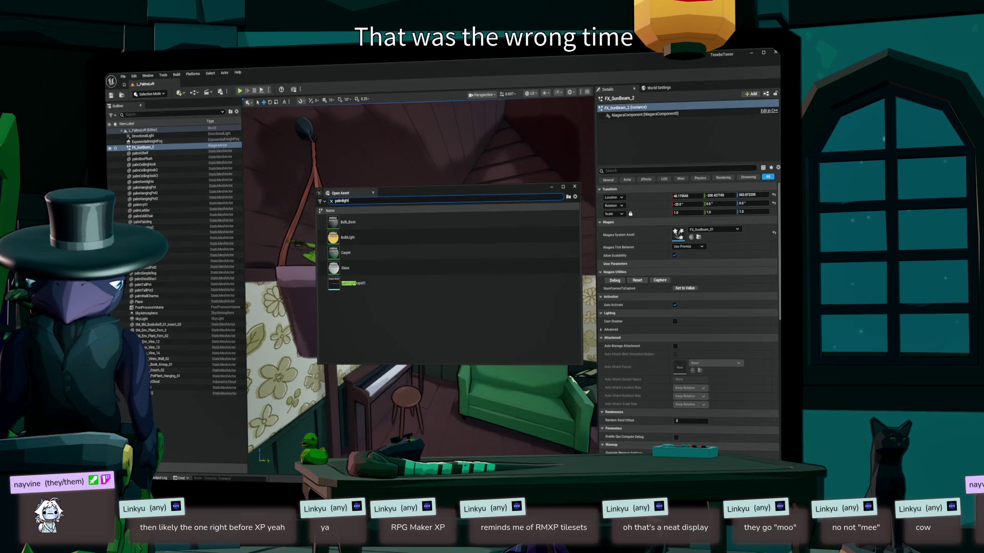
key(Escape)
key(ctrl+space)
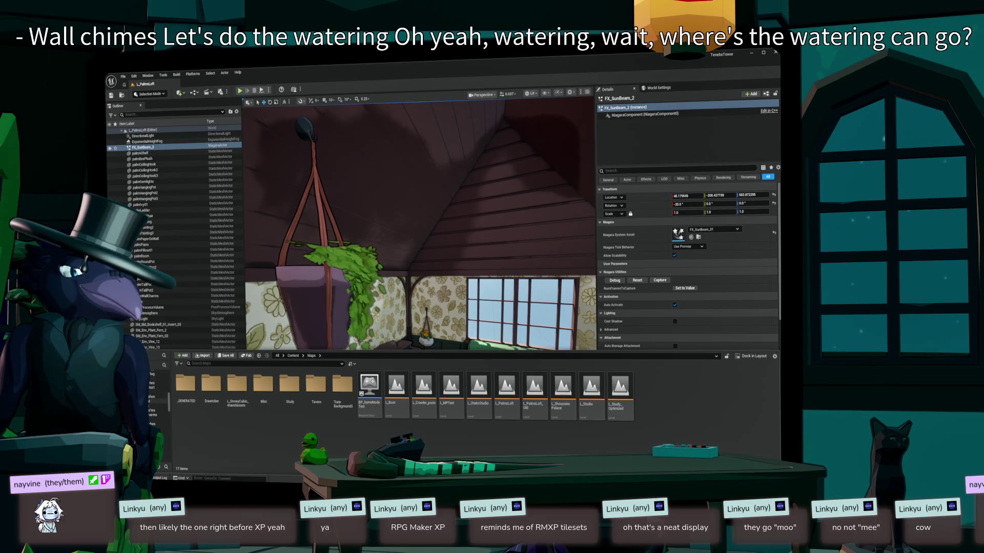
key(ctrl+space)
key(f)
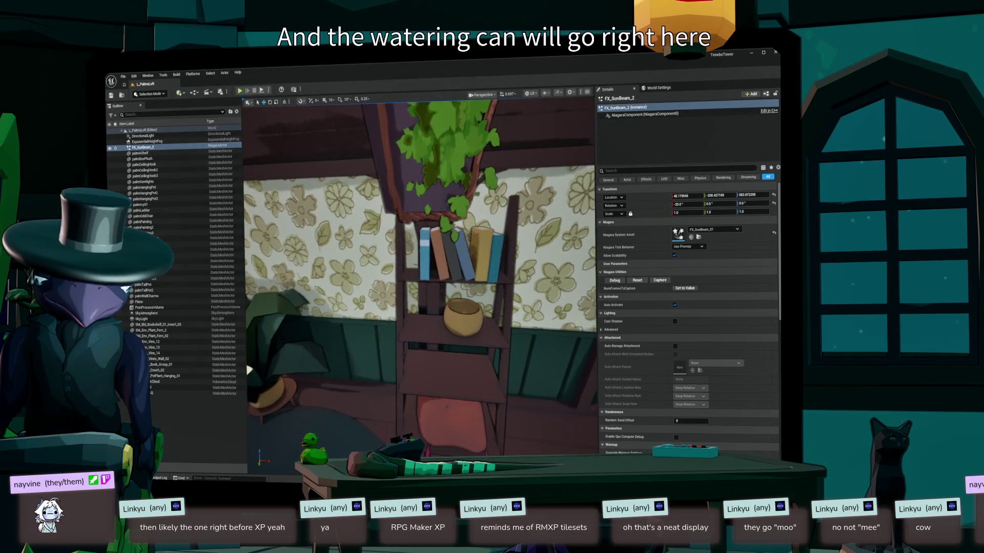
- Drag the wateringCan mesh from palm > wateringCan > StaticMeshes onto the ladder shelf
key(ctrl+space)
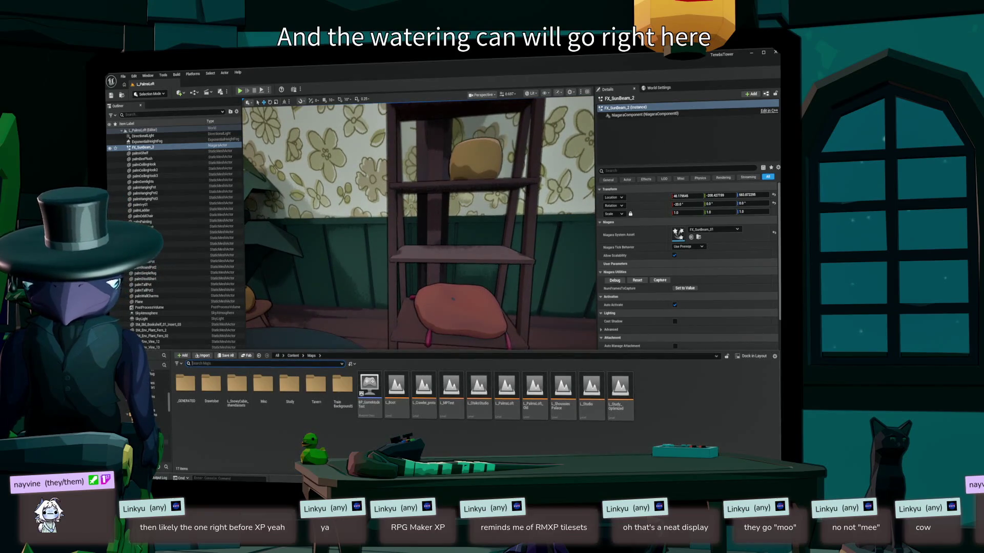
key(ctrl+b)
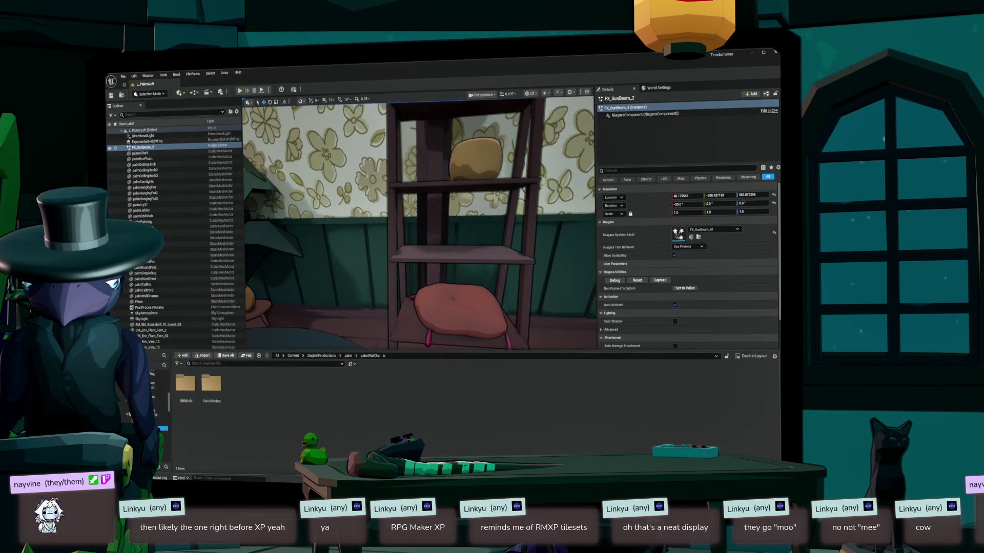
key(ctrl+b)
mouse_move(185, 385)
mouse_down()
mouse_move(420, 242)
mouse_move(442, 242)
mouse_move(429, 257)
mouse_move(459, 250)
mouse_move(493, 194)
mouse_move(498, 203)
mouse_up()
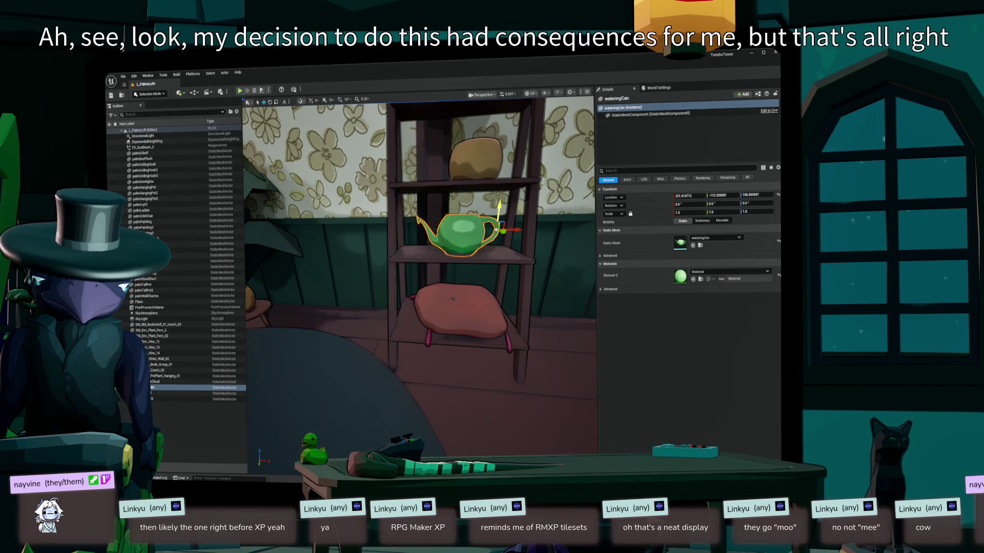
- Tilt the watering can's spout upward and slide it left on the middle shelf
key(e)
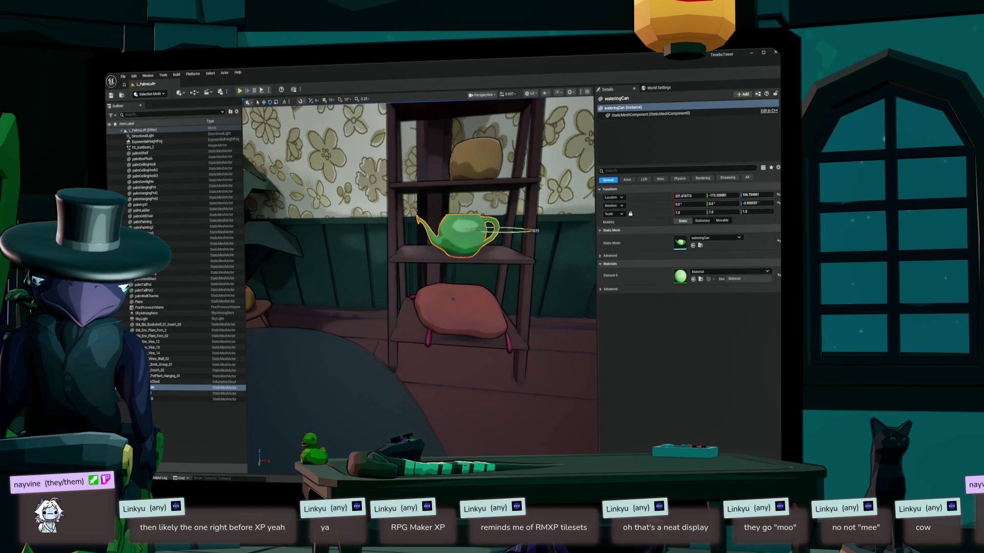
drag(533, 230, 537, 232)
mouse_move(421, 256)
mouse_down()
mouse_move(328, 298)
mouse_move(430, 269)
mouse_up()
click(492, 251)
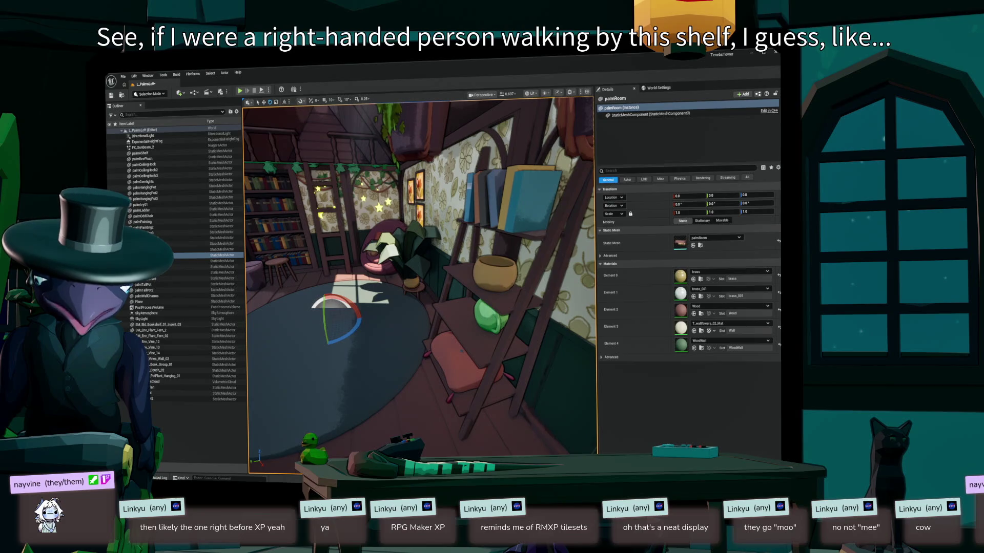
click(489, 316)
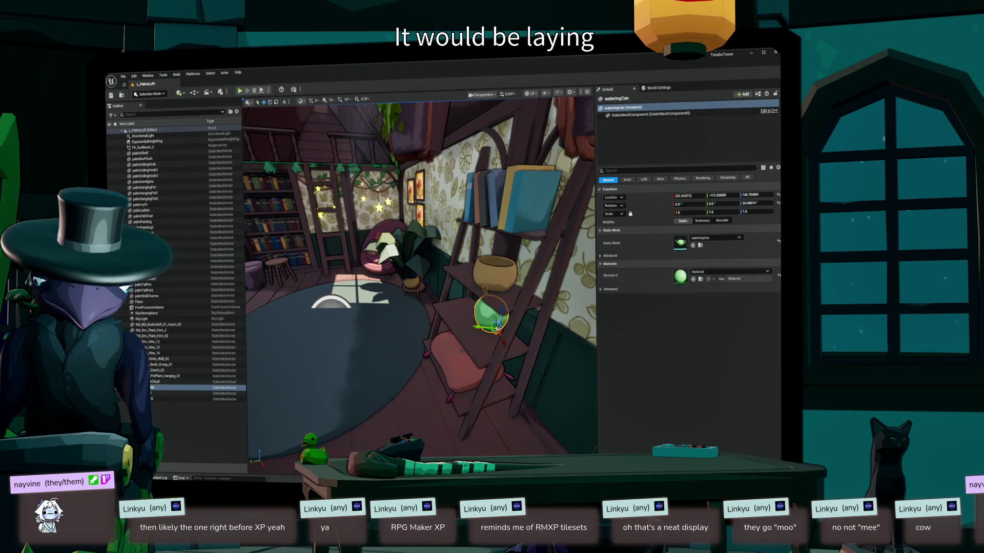
mouse_move(484, 342)
mouse_down()
mouse_move(465, 332)
mouse_move(469, 359)
mouse_move(492, 384)
mouse_move(487, 395)
mouse_move(517, 408)
mouse_move(492, 413)
mouse_move(528, 428)
mouse_up()
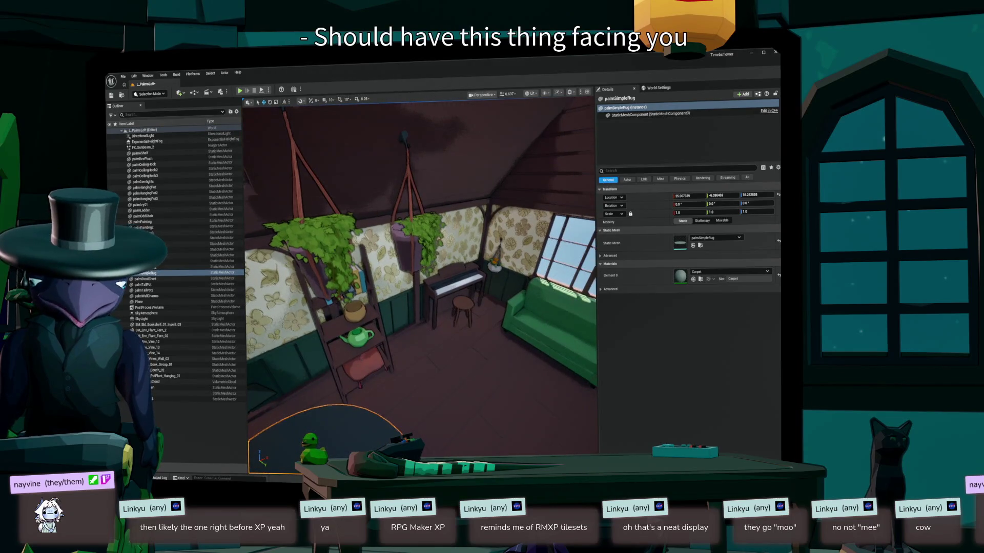
- Turn toward the piano, couch and wallpapered wall, then reopen the watering can's StaticMeshes folder
mouse_move(420, 308)
mouse_down()
mouse_move(430, 287)
mouse_move(441, 302)
mouse_move(436, 292)
mouse_move(425, 307)
mouse_move(412, 266)
mouse_up()
drag(420, 308, 502, 307)
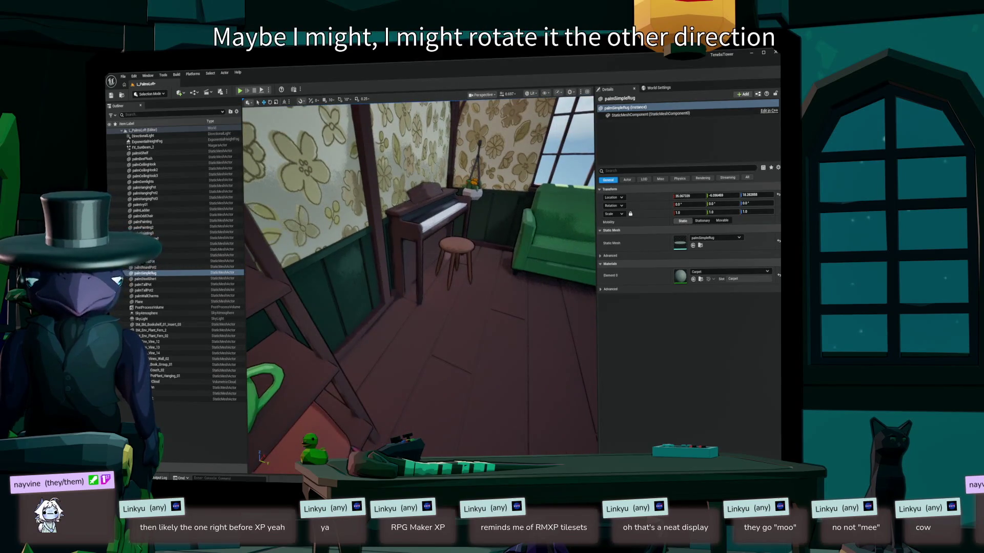
drag(420, 307, 492, 298)
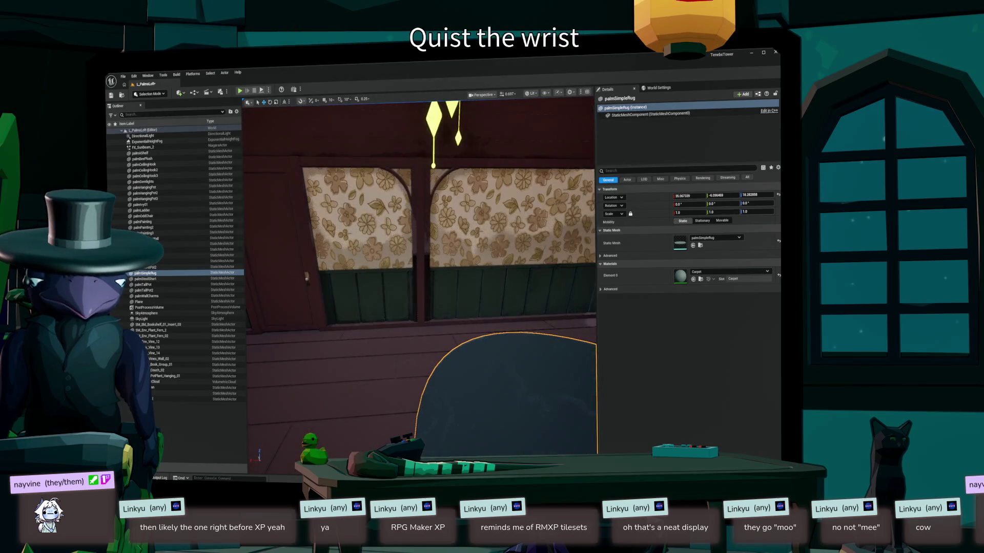
key(ctrl+space)
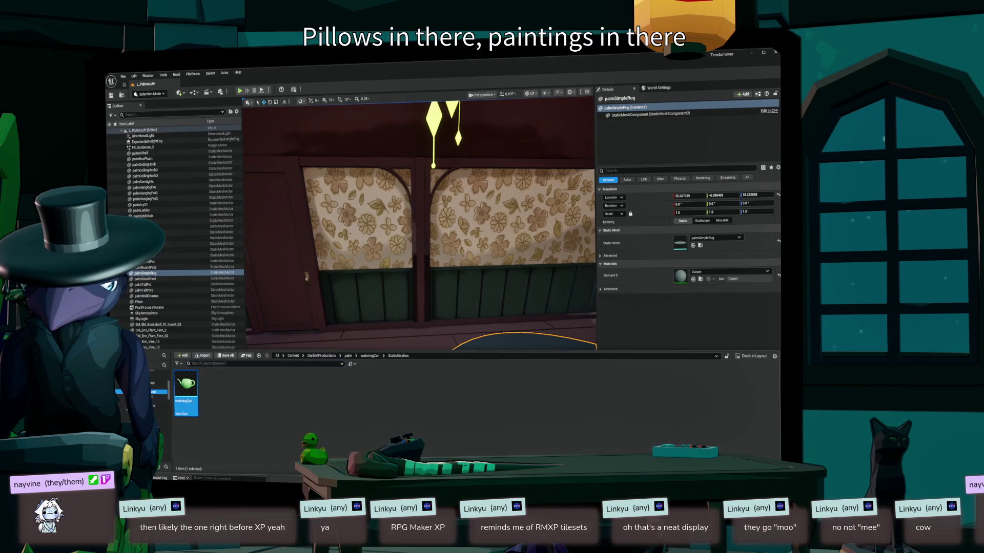
- Place palmLightrope01 from its StaticMeshes folder into the loft room
key(alt+Left)
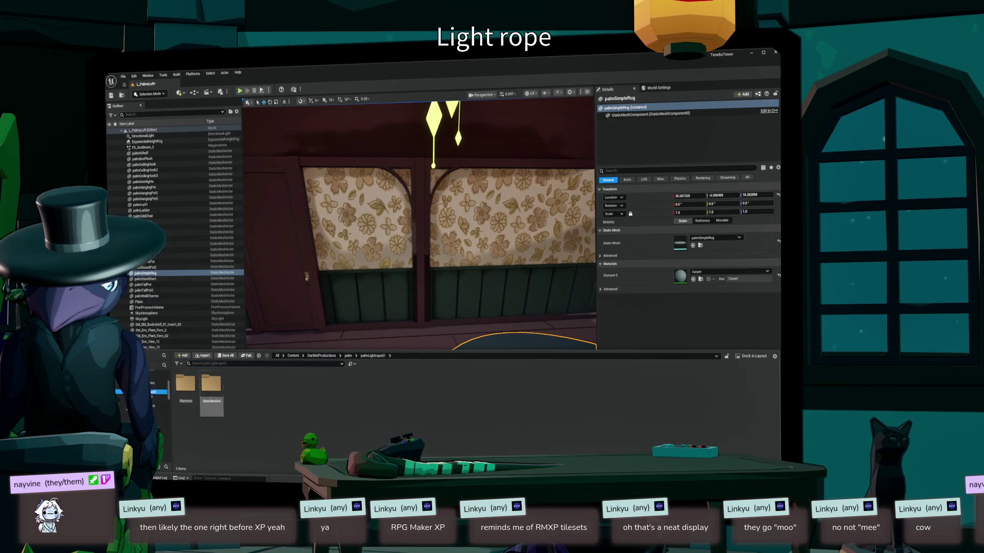
double_click(211, 384)
mouse_move(420, 221)
mouse_down()
mouse_move(420, 241)
mouse_move(420, 194)
mouse_move(420, 205)
mouse_up()
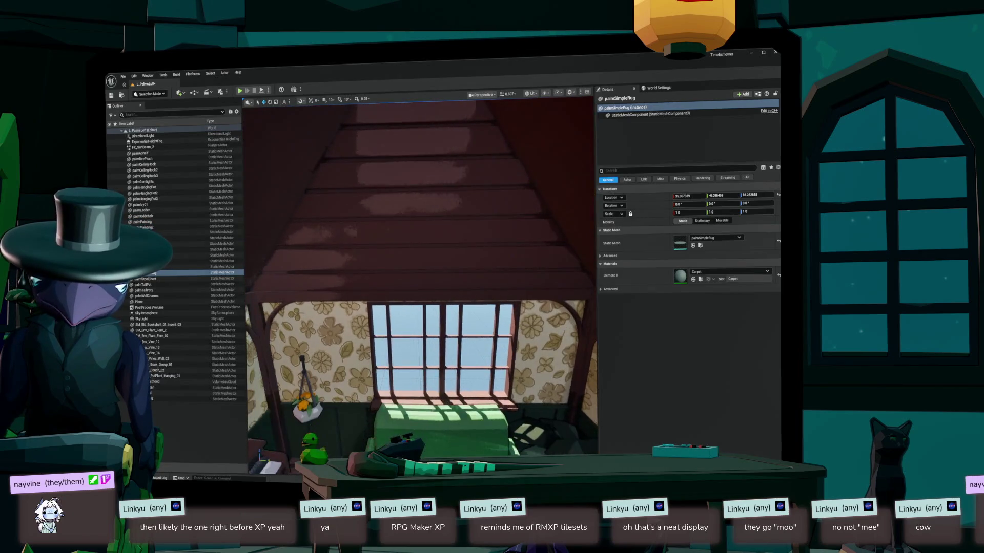
key(ctrl+space)
mouse_move(211, 384)
mouse_down()
mouse_move(308, 333)
mouse_move(328, 358)
mouse_up()
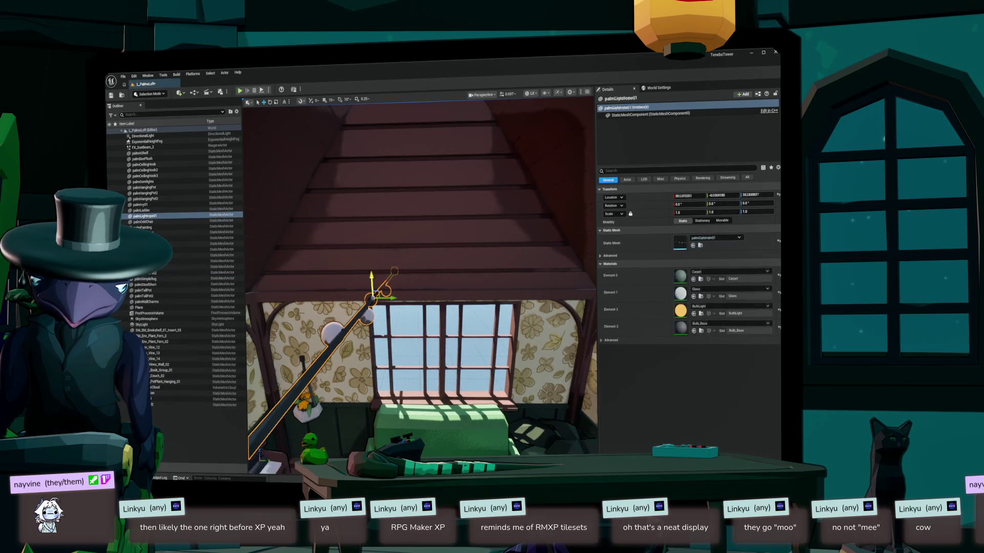
mouse_move(420, 282)
mouse_down()
mouse_move(385, 303)
mouse_move(400, 271)
mouse_up()
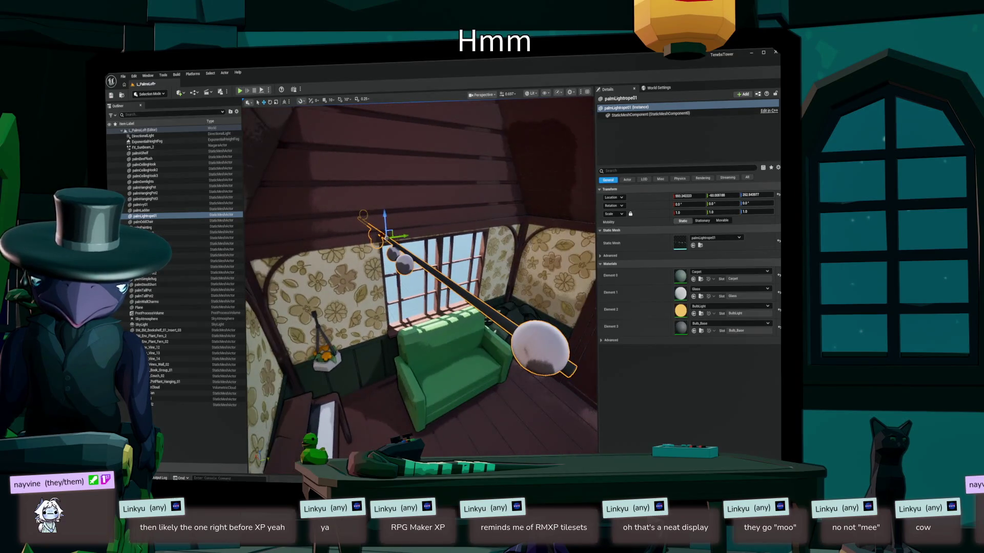
- Rotate the light rope -90° along the window, slide it onto the wall, and open its Glass material
key(e)
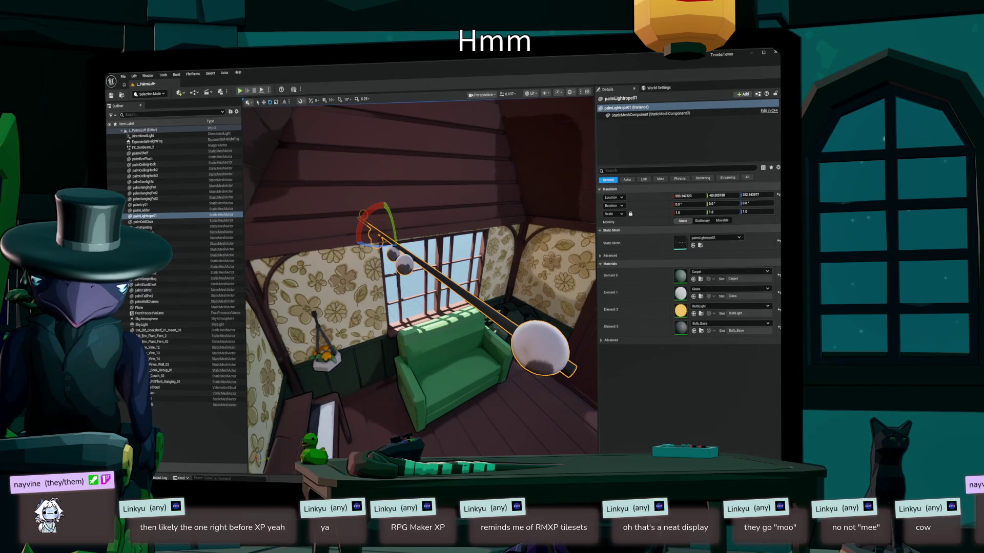
mouse_move(377, 243)
mouse_down()
mouse_move(420, 249)
mouse_move(416, 221)
mouse_up()
key(w)
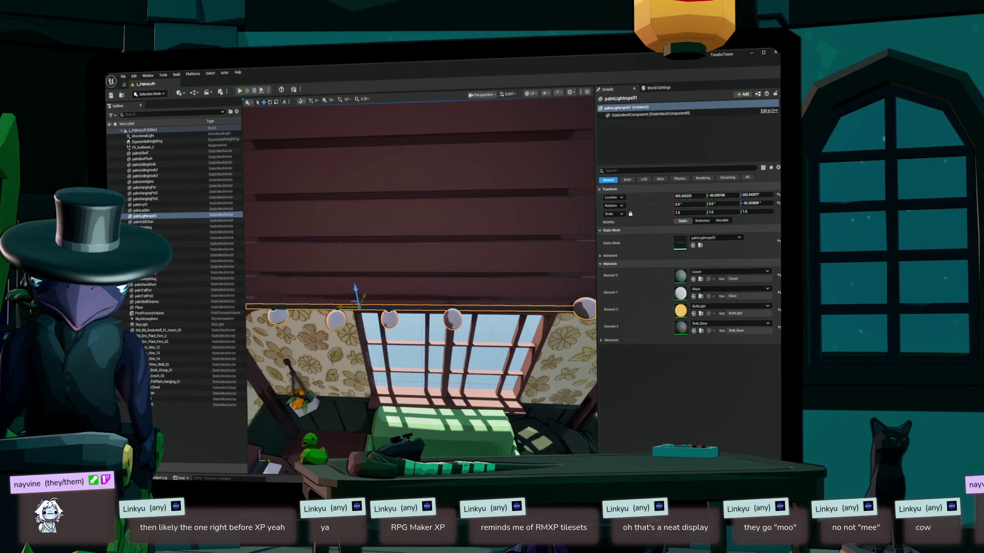
mouse_move(354, 303)
mouse_down()
mouse_move(408, 306)
mouse_move(374, 262)
mouse_up()
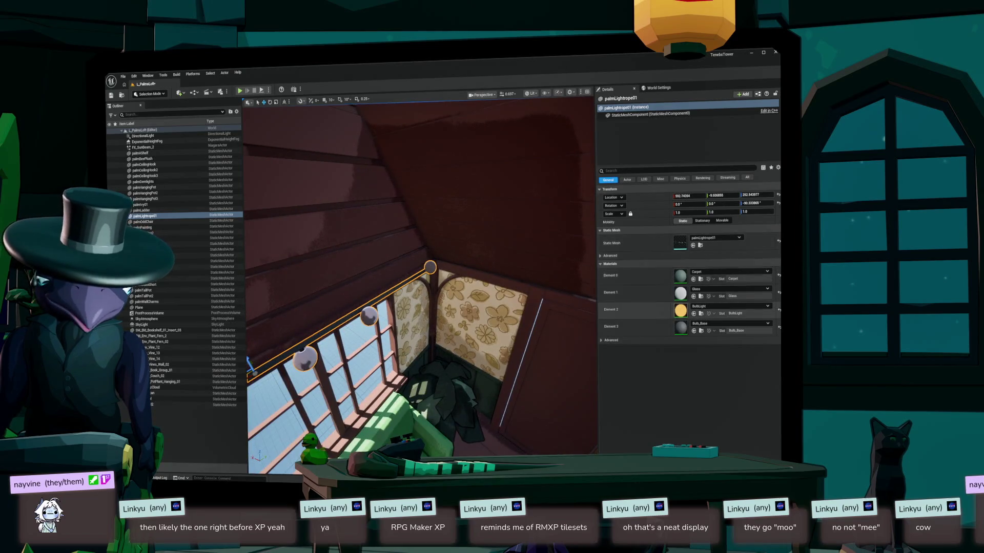
mouse_move(420, 287)
mouse_down()
mouse_move(415, 297)
mouse_move(405, 277)
mouse_move(392, 310)
mouse_move(374, 292)
mouse_up()
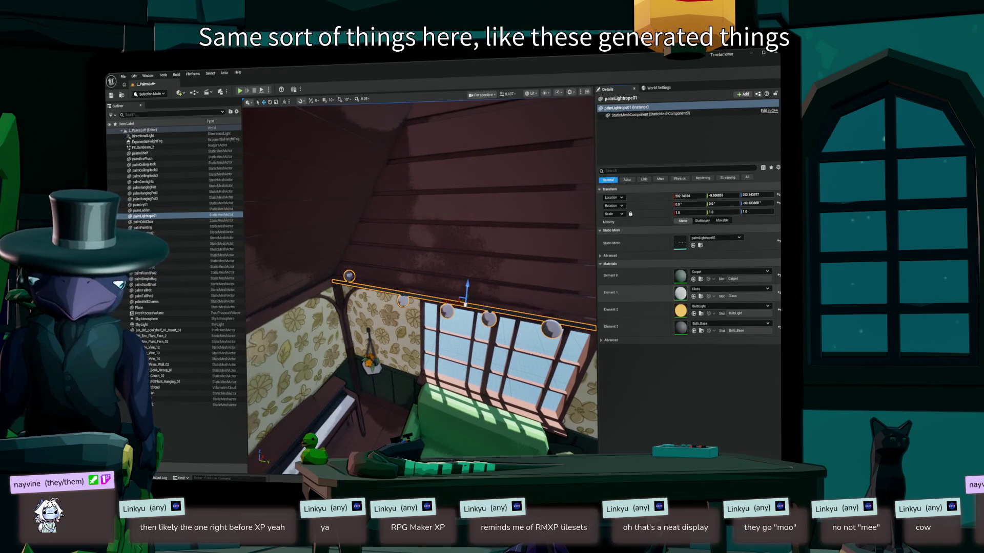
double_click(680, 293)
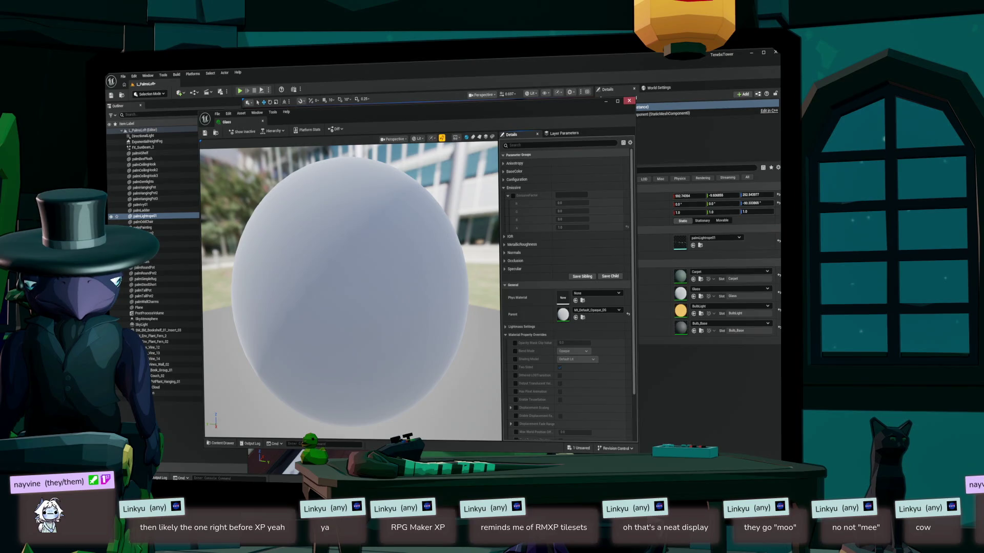
- Close the Glass material editor and focus the view on palmLightrope01
click(629, 101)
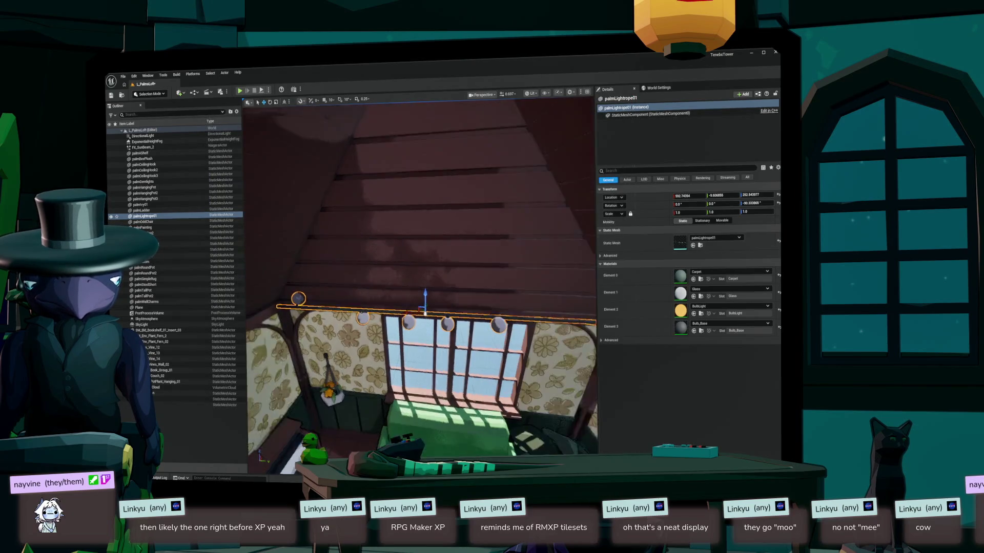
click(420, 205)
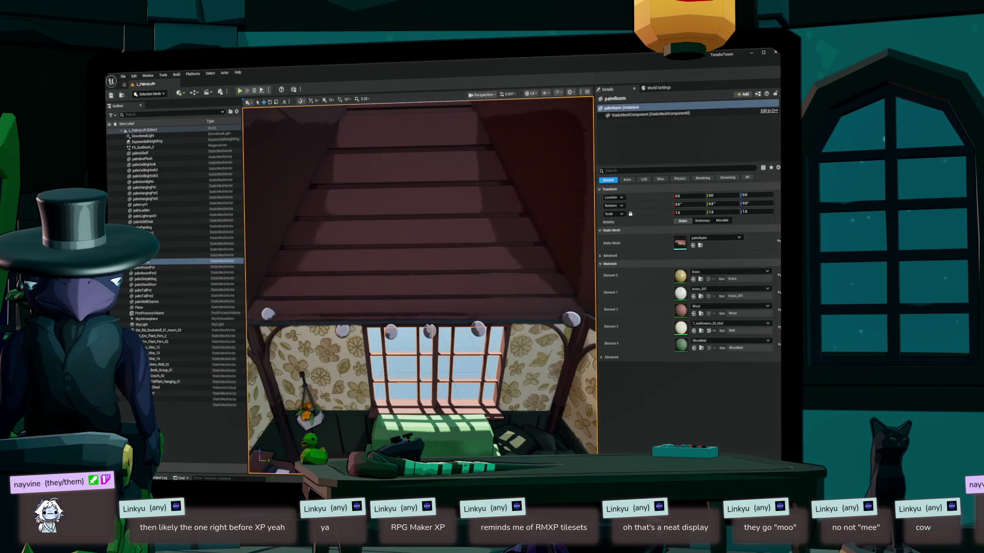
click(405, 322)
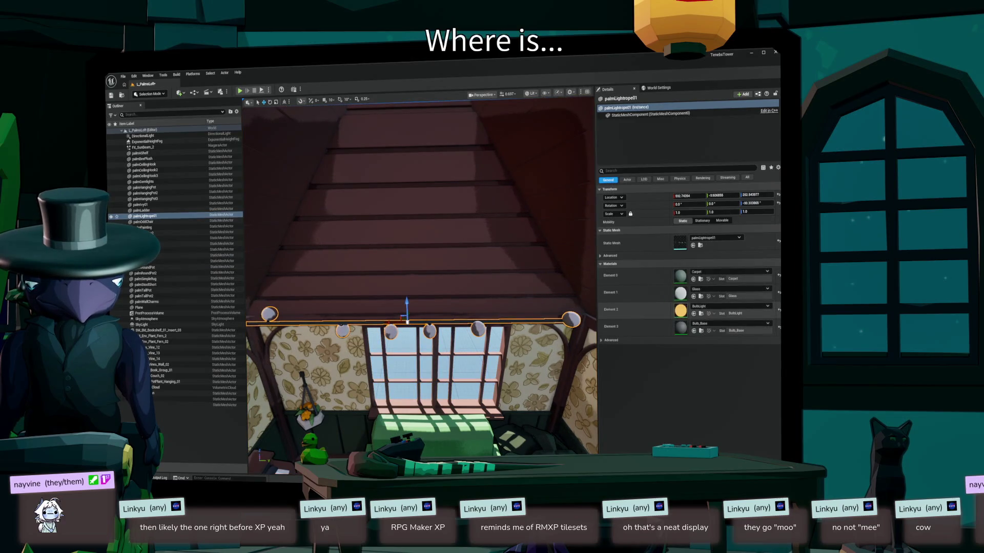
key(f)
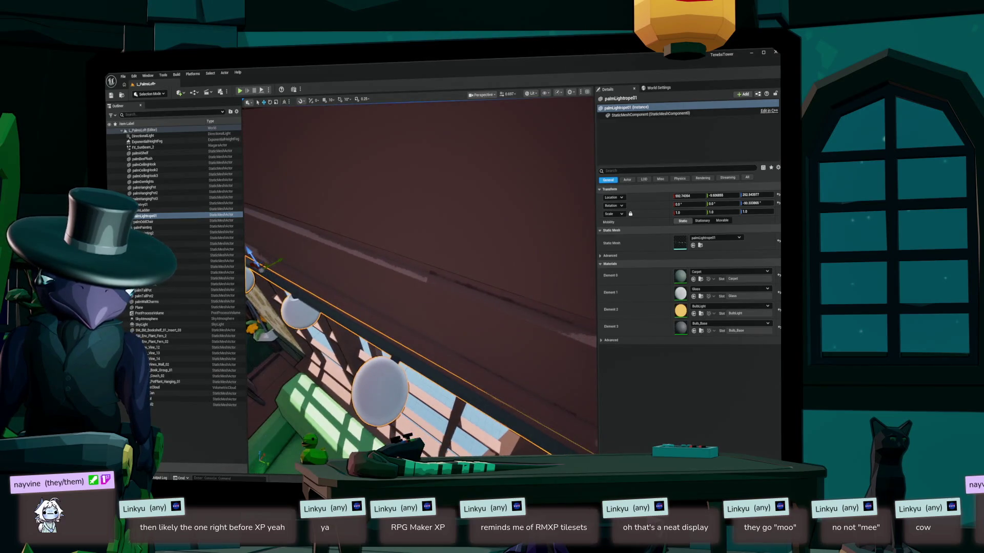
- Fly the viewport camera in close to the rope's bulbs
mouse_move(421, 282)
mouse_down()
mouse_move(374, 241)
mouse_move(344, 287)
mouse_move(385, 237)
mouse_move(390, 215)
mouse_move(405, 246)
mouse_up()
key(Escape)
scroll(421, 287, down, 5)
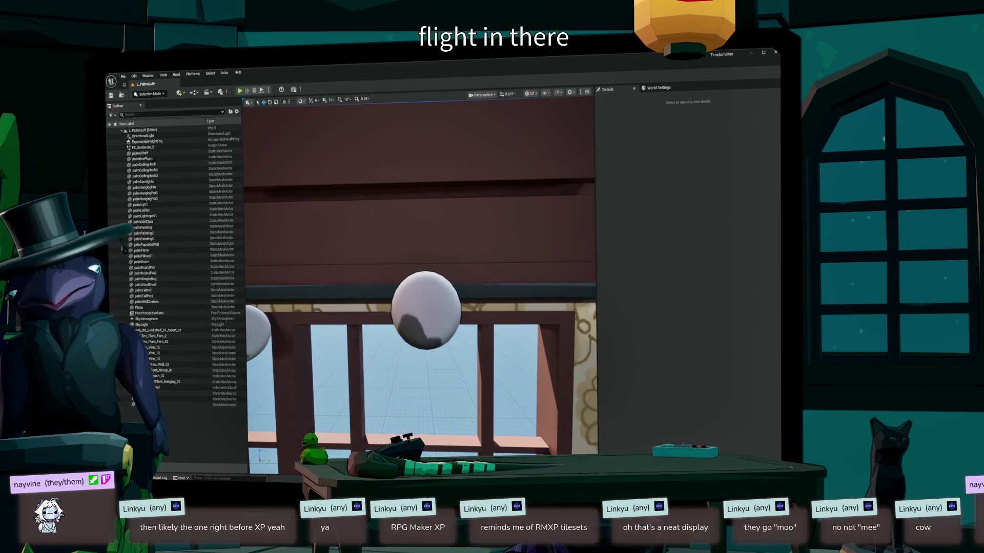
drag(420, 282, 400, 266)
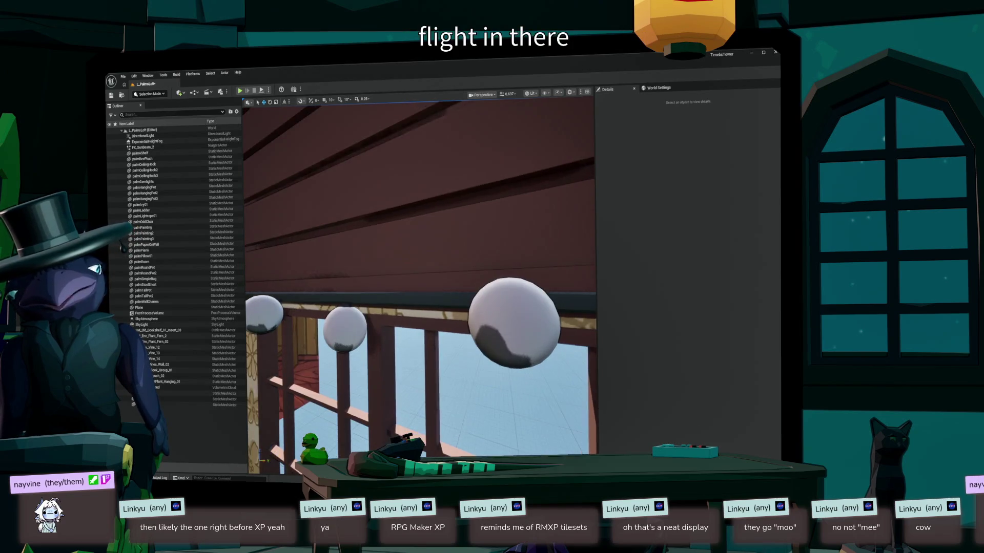
key(alt+space)
- Launch Blender and open the PALMMay26.blend attic scene
text(blender)
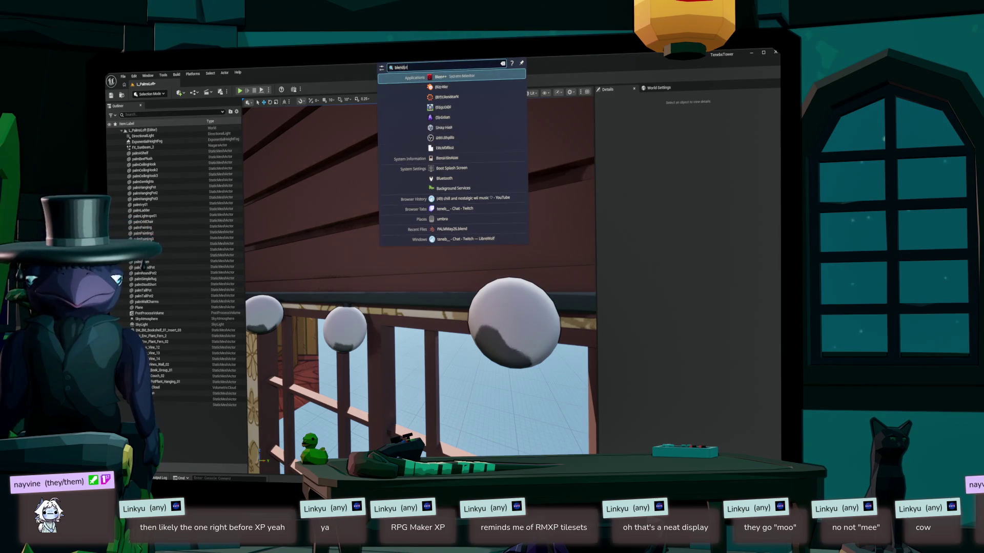
key(Return)
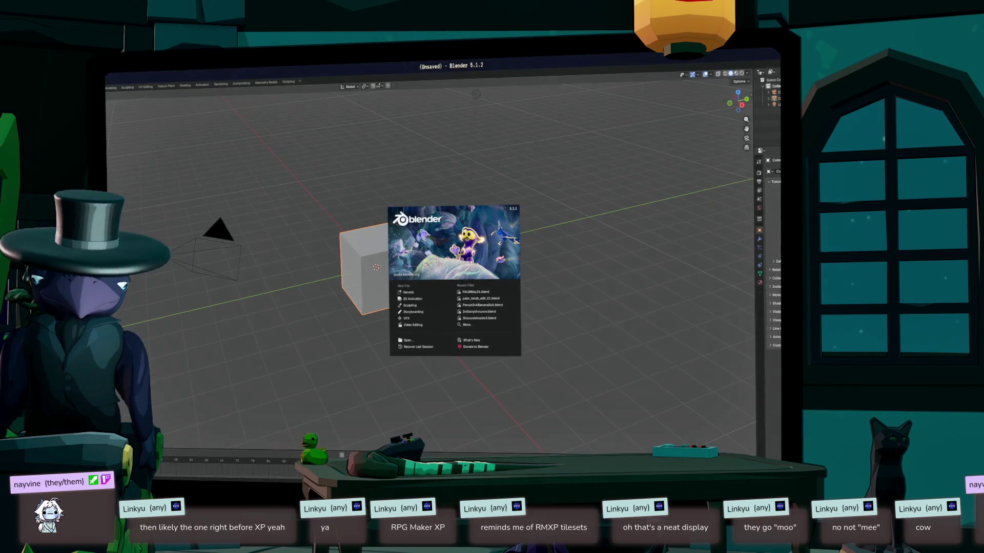
click(475, 293)
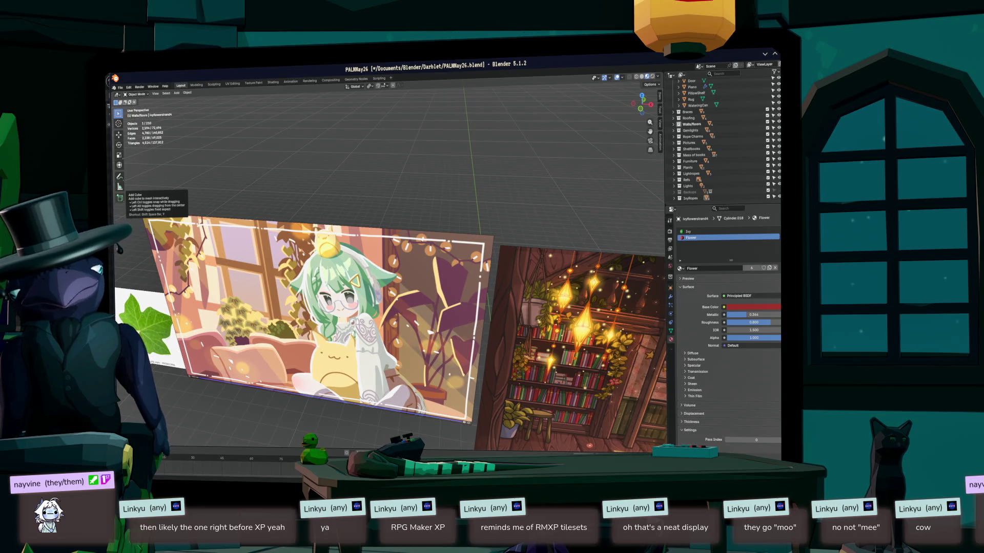
- Return to the Unreal level, turn the view to the roof and wall, and show the Content Drawer
key(alt+Tab)
drag(421, 282, 379, 307)
drag(421, 231, 358, 236)
key(ctrl+space)
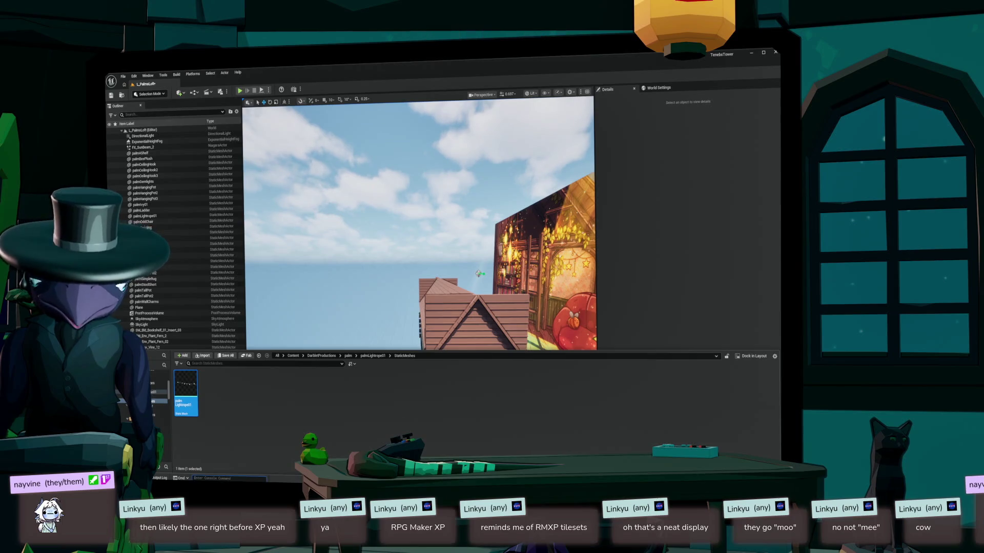
- Find BP_MeshSpline in the asset search and drop it into the level beside the room
text(p)
key(ctrl+p)
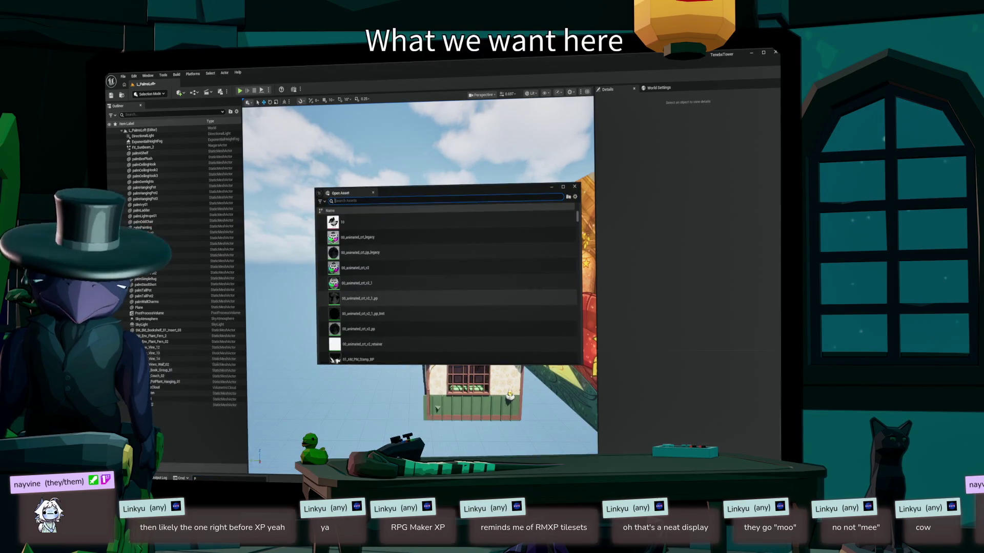
text(ash)
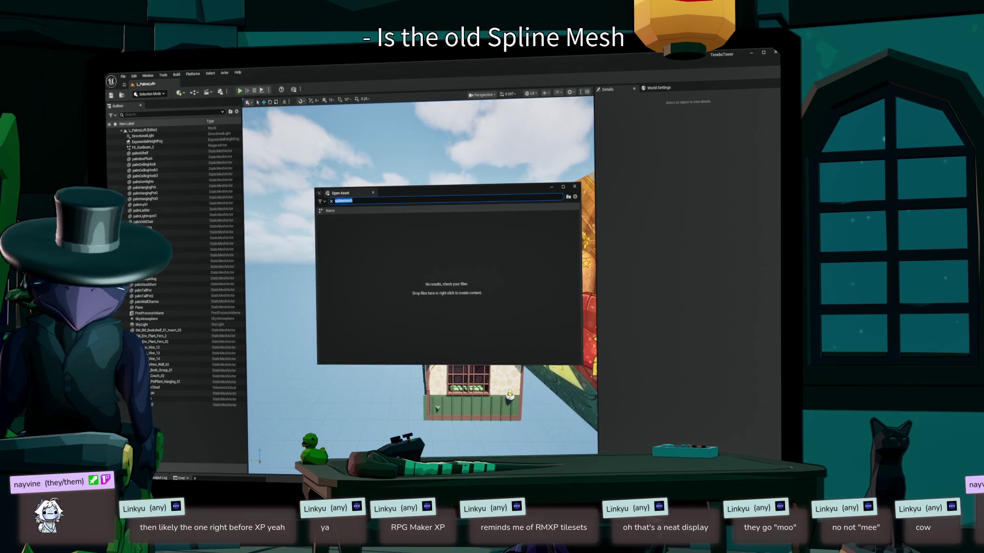
text(ine)
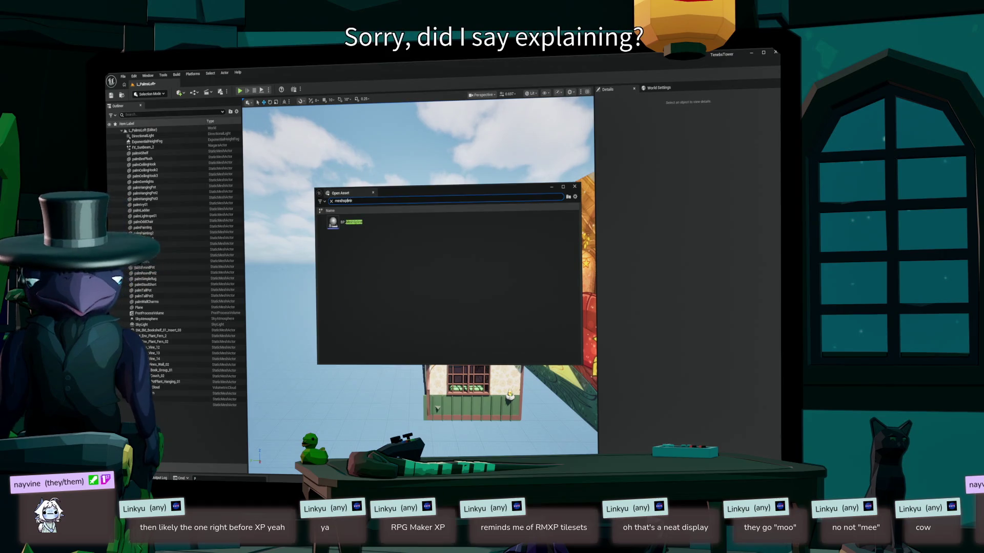
mouse_move(338, 222)
mouse_down()
mouse_move(290, 177)
mouse_move(310, 157)
mouse_up()
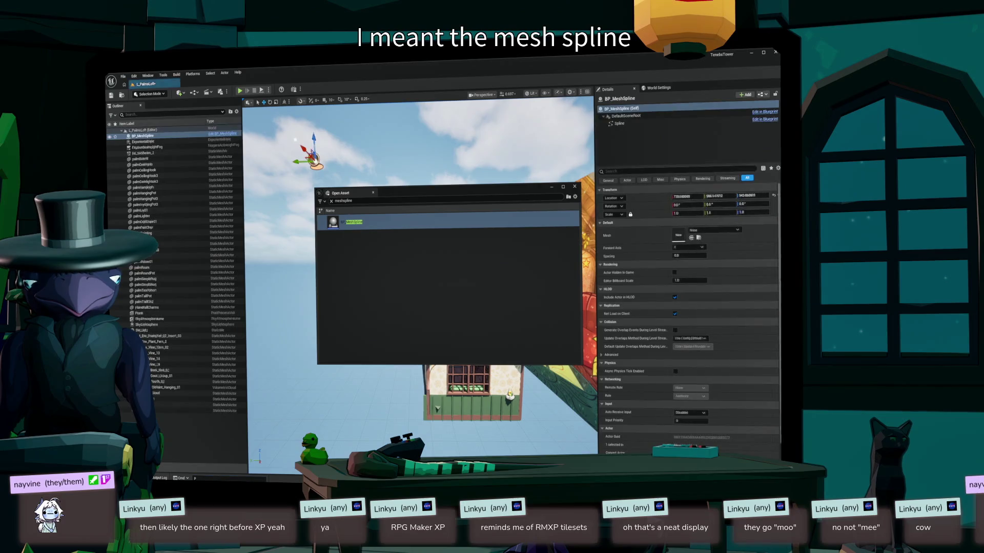
key(Escape)
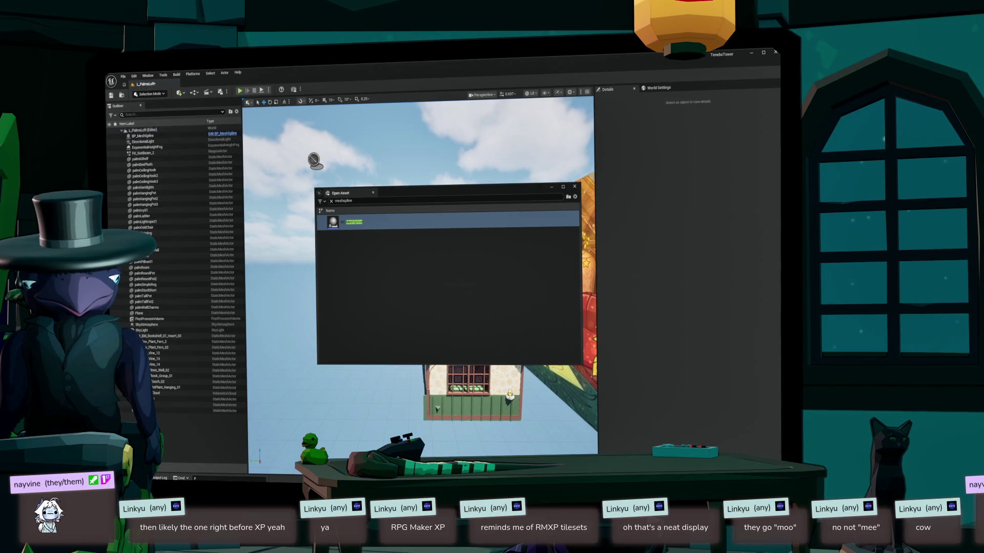
click(574, 187)
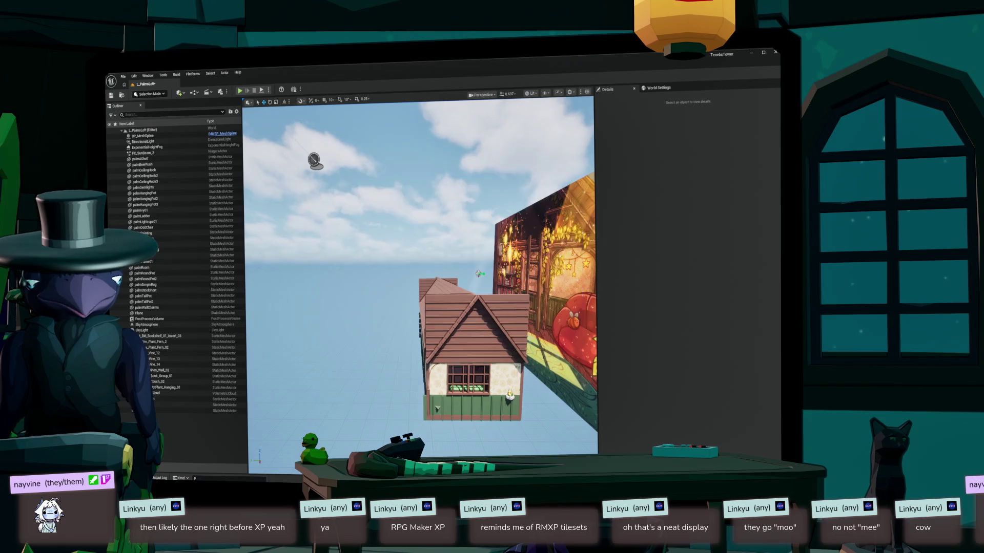
- Select the BP_MeshSpline actor, then palmRoom, to inspect their details
mouse_move(575, 195)
mouse_down()
mouse_move(461, 205)
mouse_move(359, 256)
mouse_up()
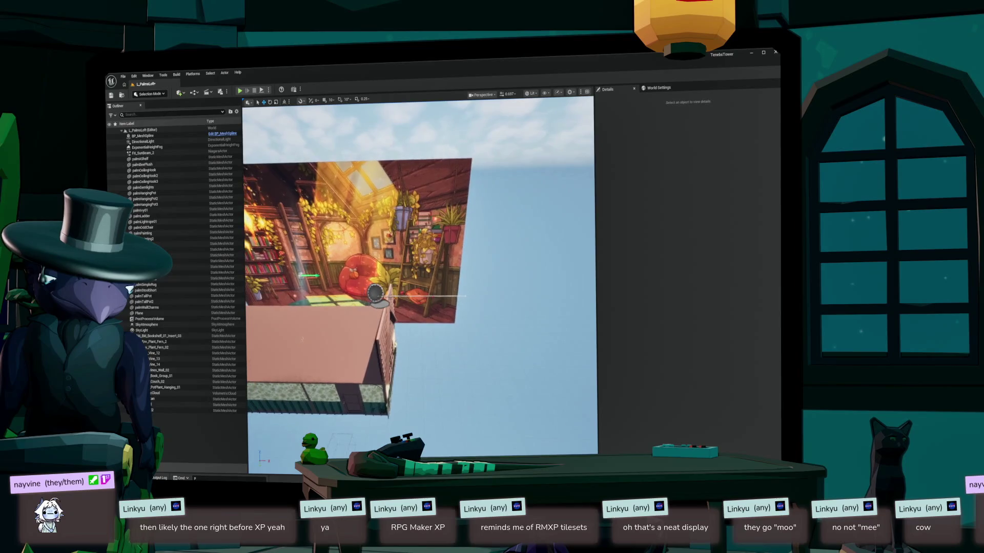
click(376, 292)
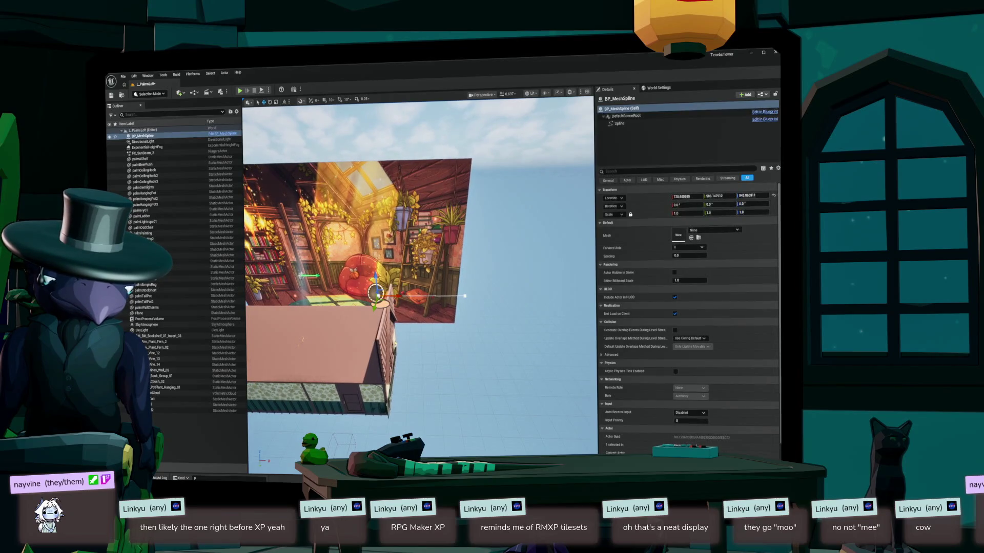
click(302, 339)
mouse_move(302, 339)
mouse_down()
mouse_move(338, 256)
mouse_move(328, 267)
mouse_move(381, 246)
mouse_move(367, 259)
mouse_move(365, 235)
mouse_up()
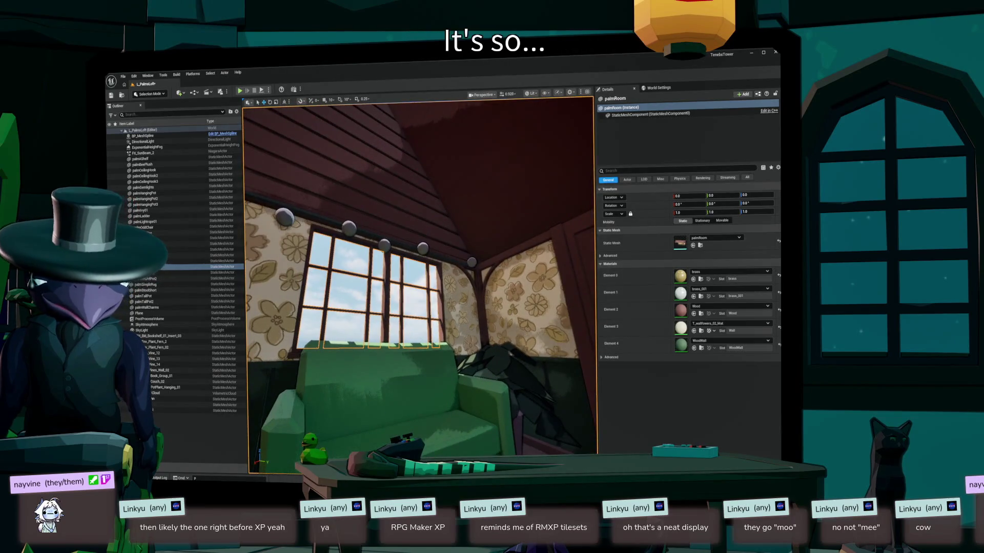
- Set BP_MeshSpline's Mesh to palmLightrope01
click(366, 231)
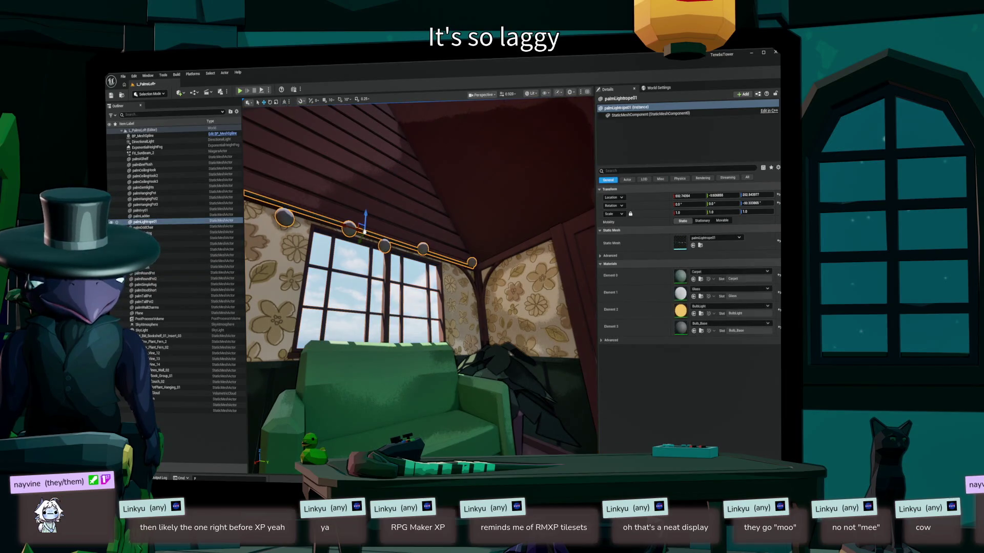
drag(366, 232, 351, 154)
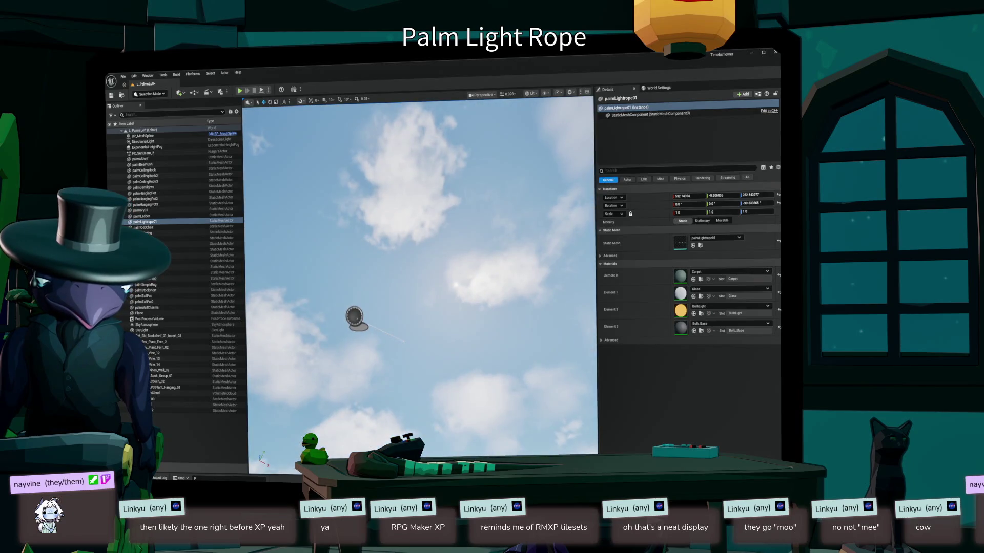
click(385, 332)
click(715, 230)
text(palmlight)
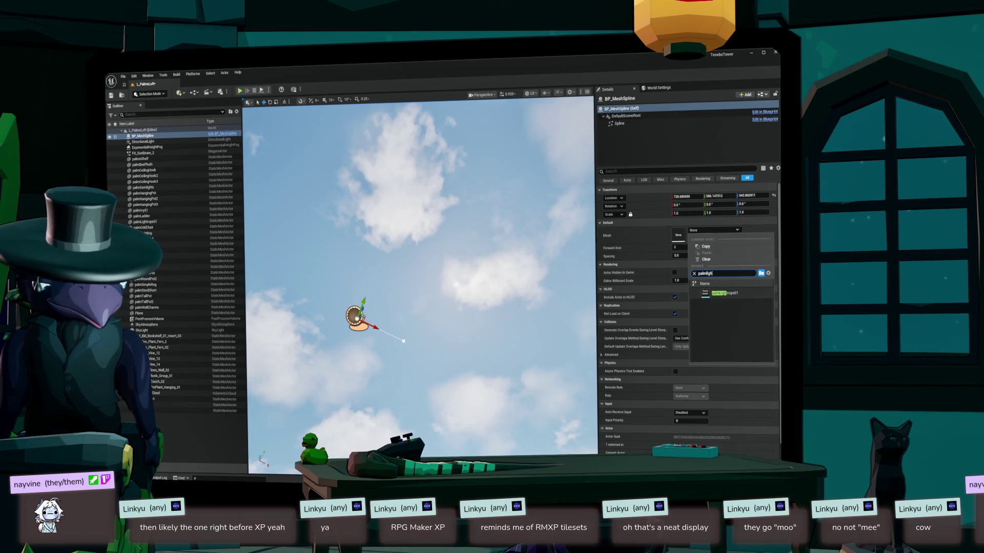
key(Return)
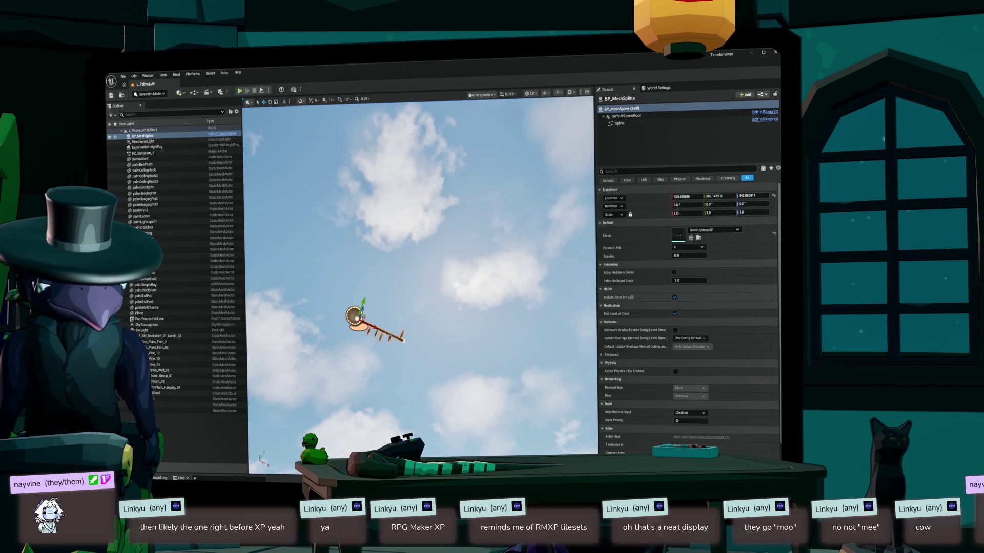
- Focus on the light-rope spline, orbit to inspect it, and select its Spline component
key(f)
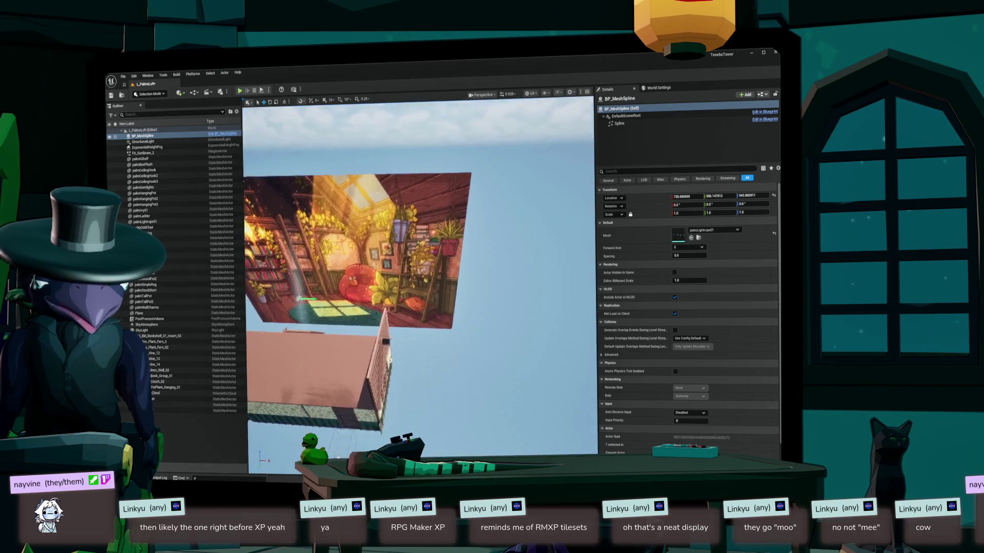
scroll(420, 228, up, 5)
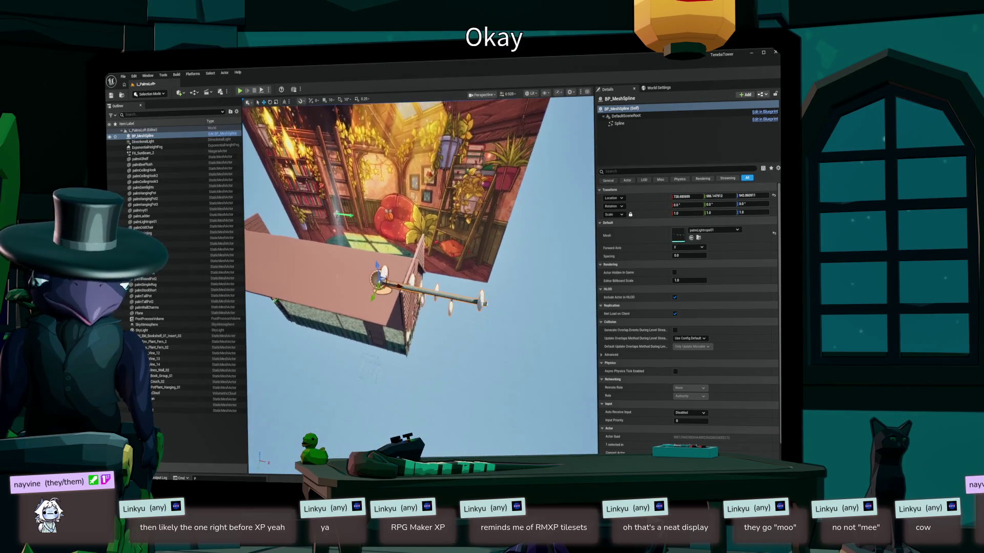
mouse_move(421, 284)
mouse_down()
mouse_move(543, 264)
mouse_move(487, 279)
mouse_up()
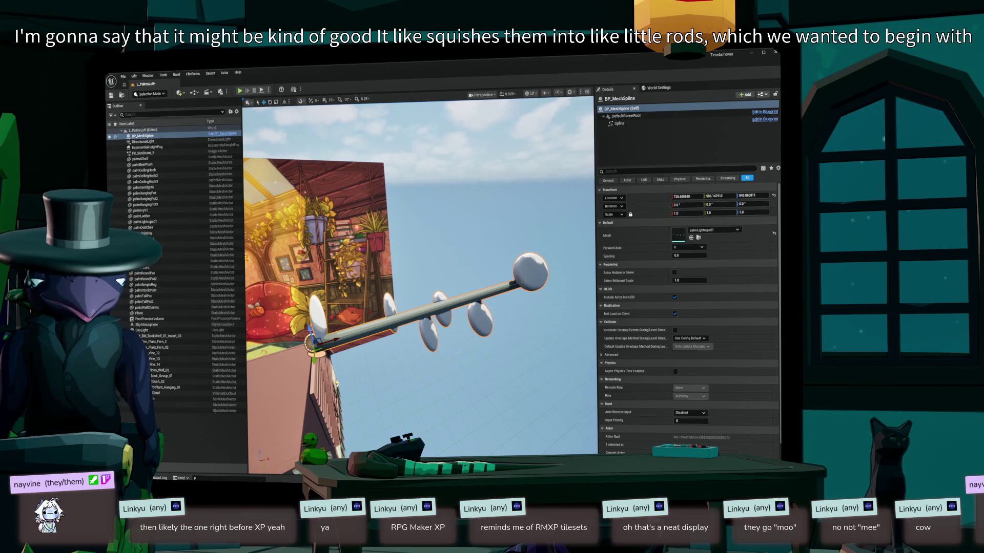
drag(420, 287, 377, 294)
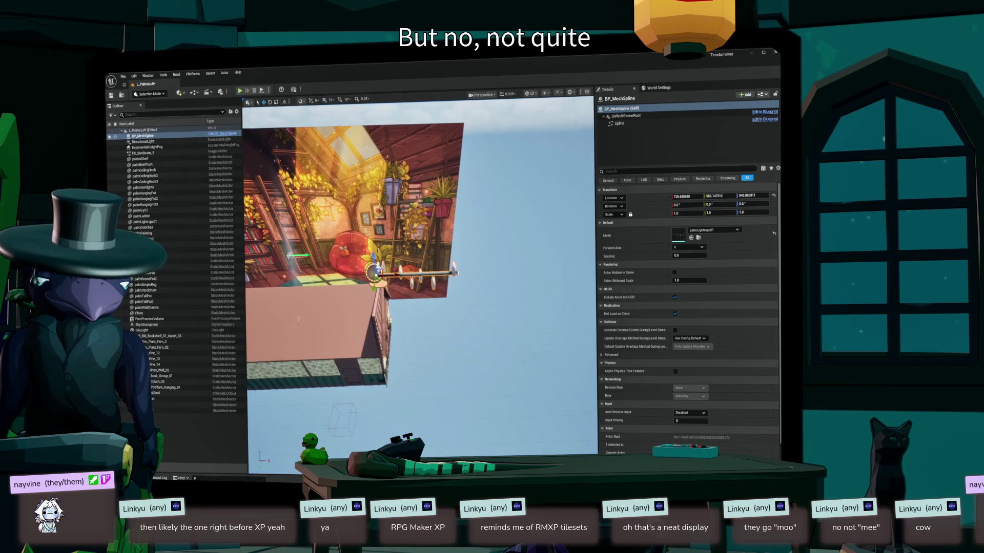
click(619, 124)
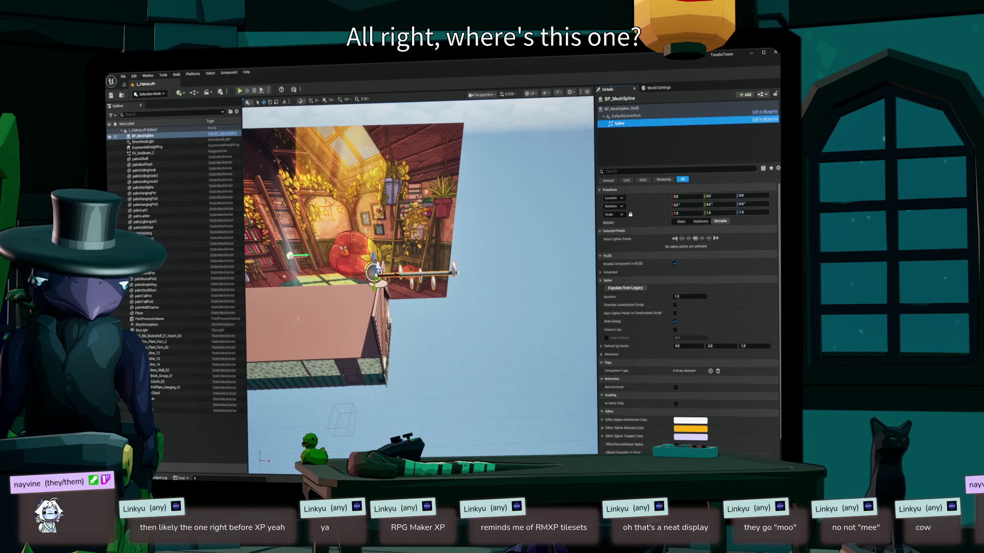
- Drag the spline's end point outward to lengthen the rope, undoing the overlong stretch
click(454, 272)
key(f)
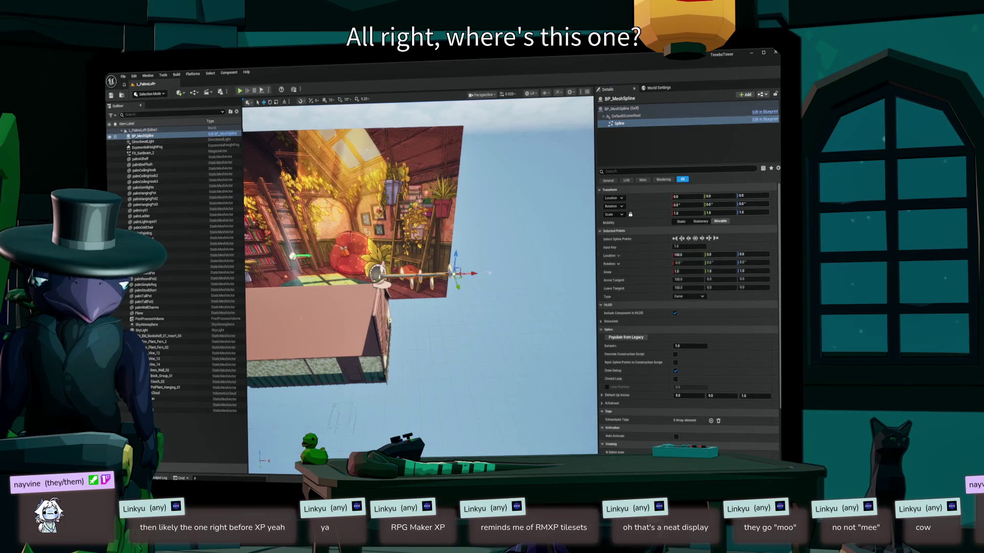
drag(456, 277, 512, 275)
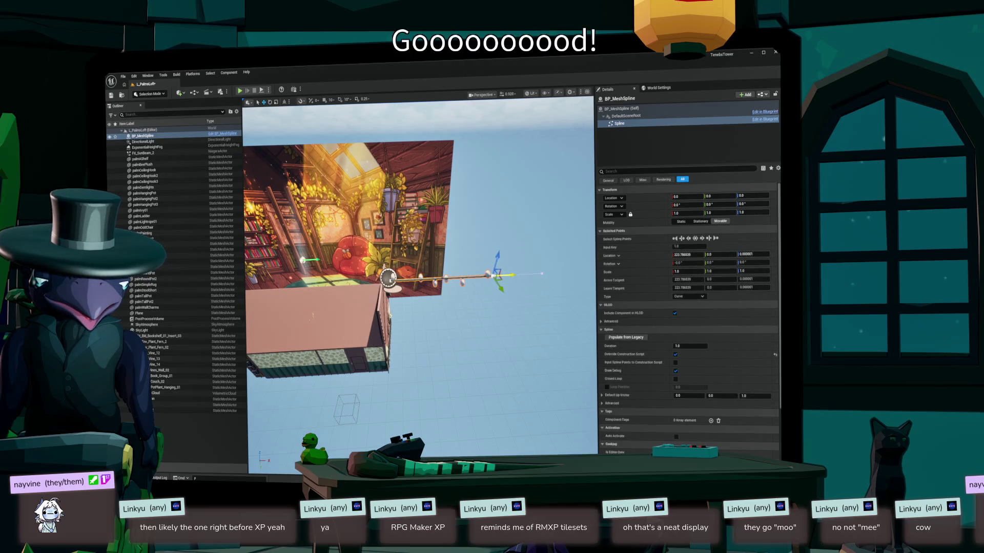
drag(497, 276, 590, 273)
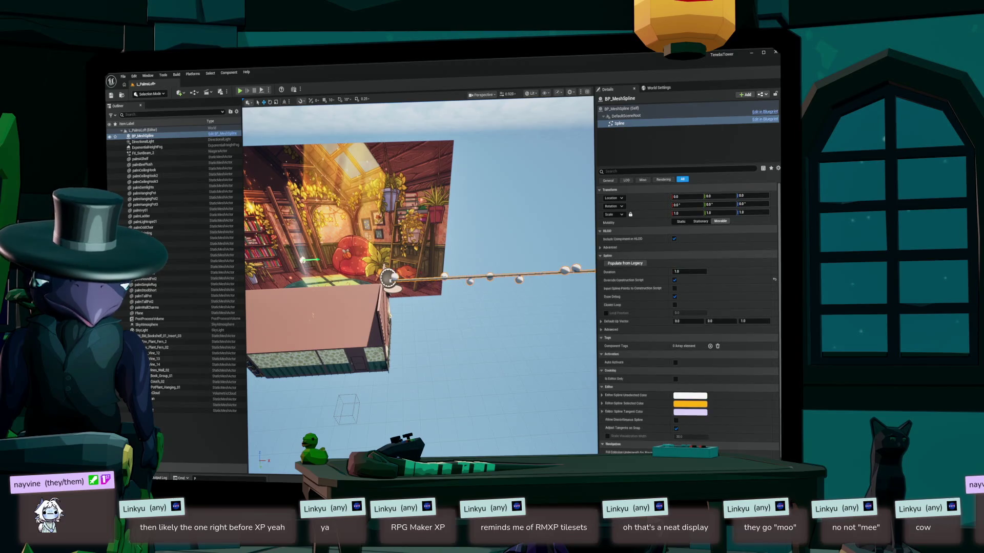
key(ctrl+z)
- Reselect the spline end point, then undo to restore its point settings
drag(387, 278, 376, 302)
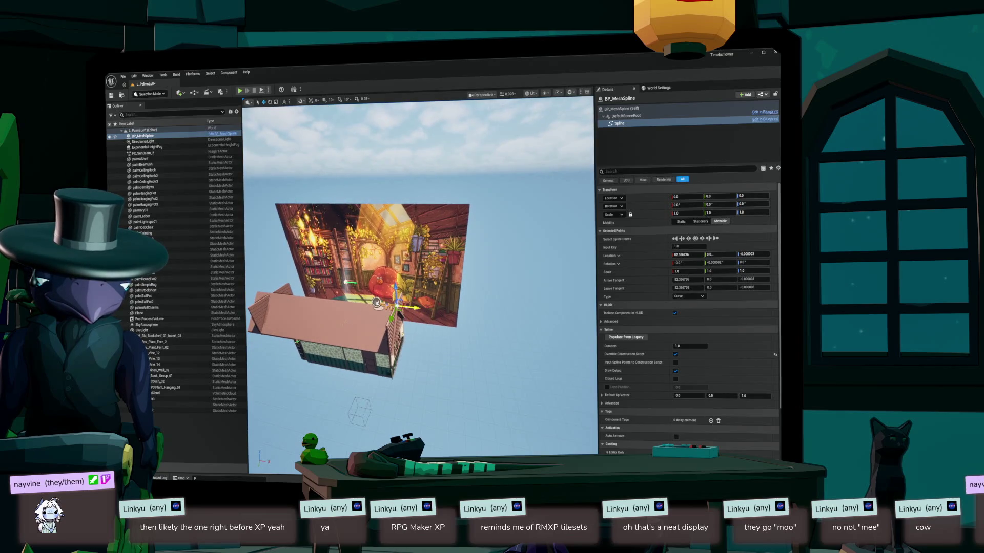
click(376, 302)
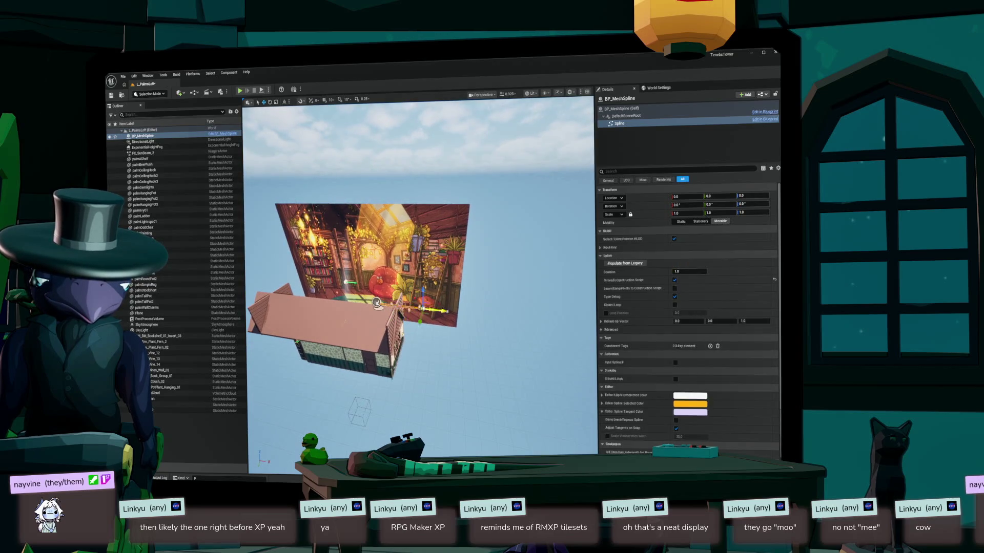
click(377, 302)
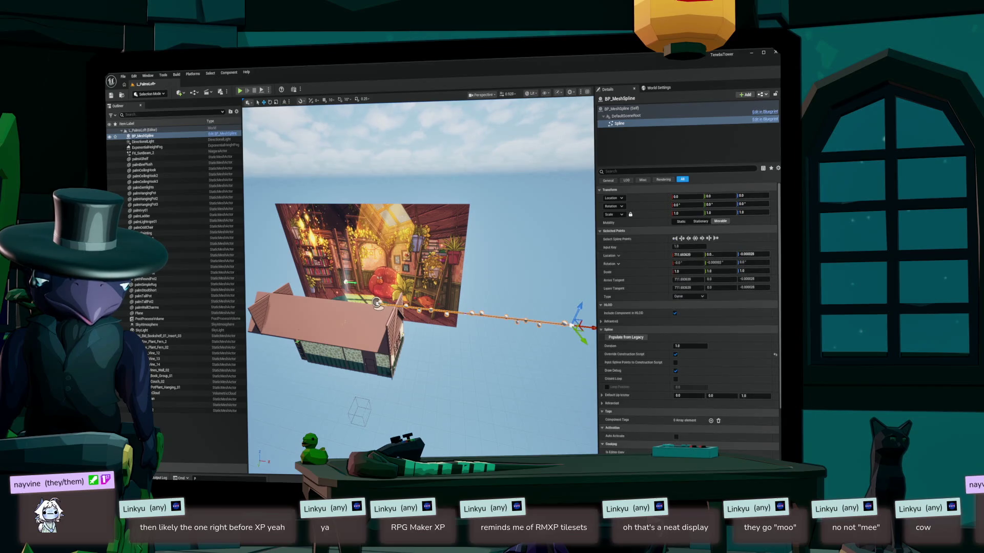
drag(377, 302, 326, 314)
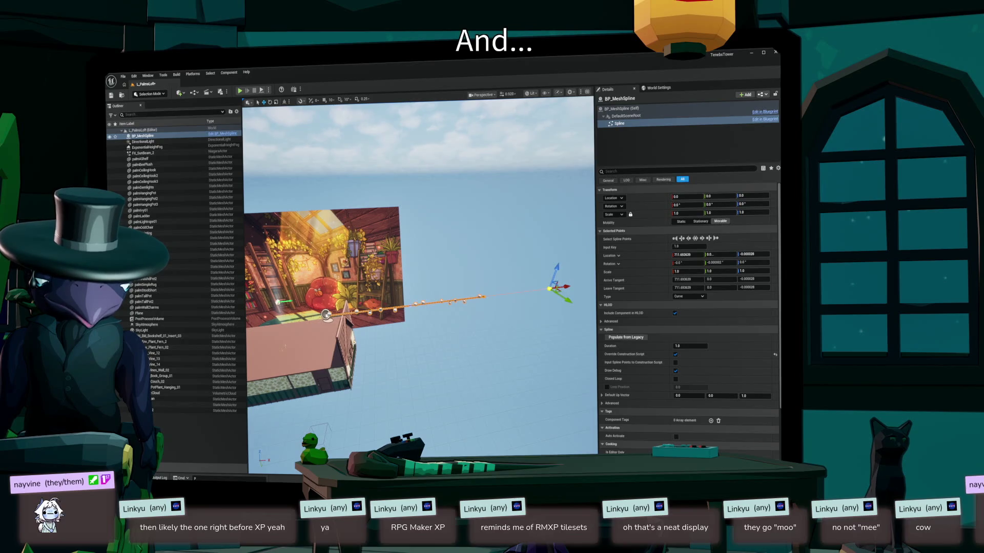
drag(326, 314, 319, 300)
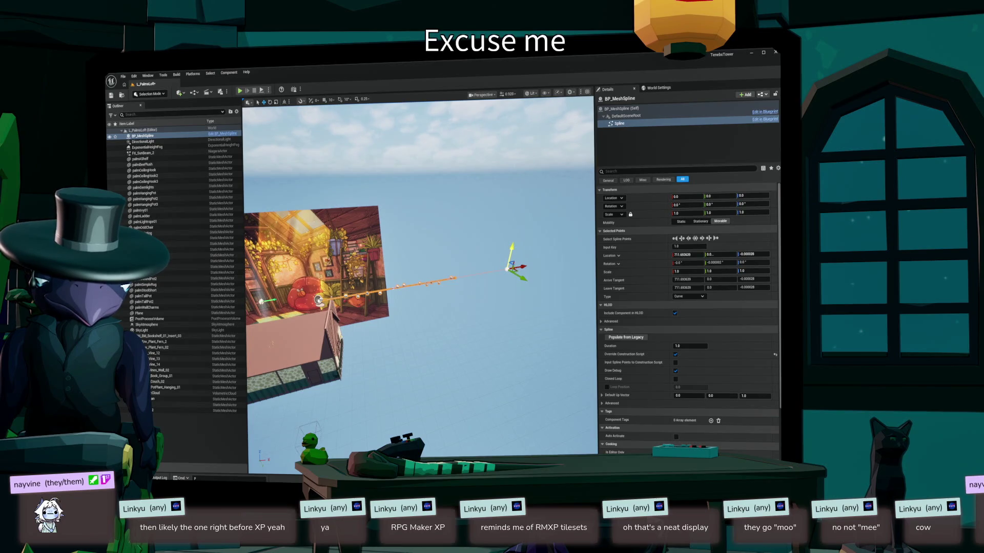
click(355, 378)
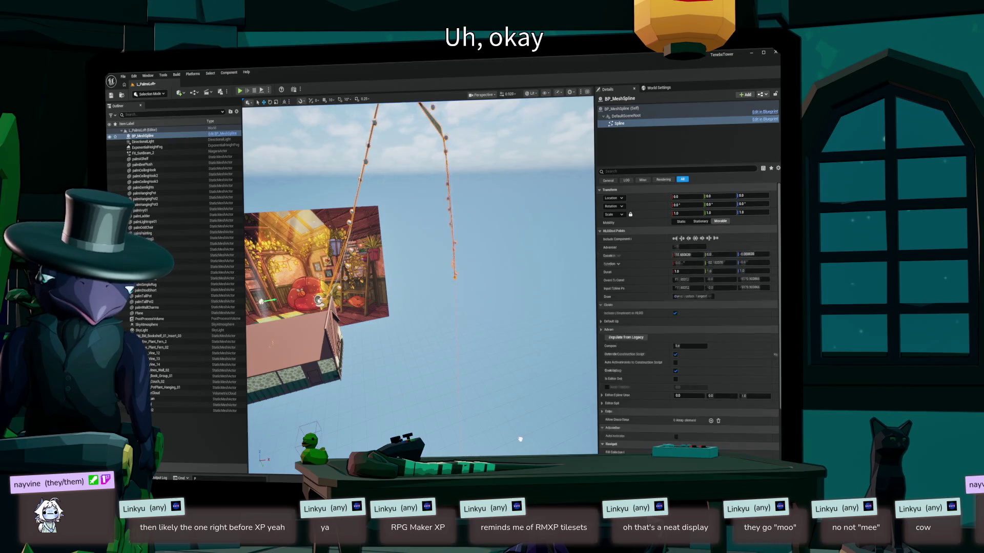
key(ctrl+z)
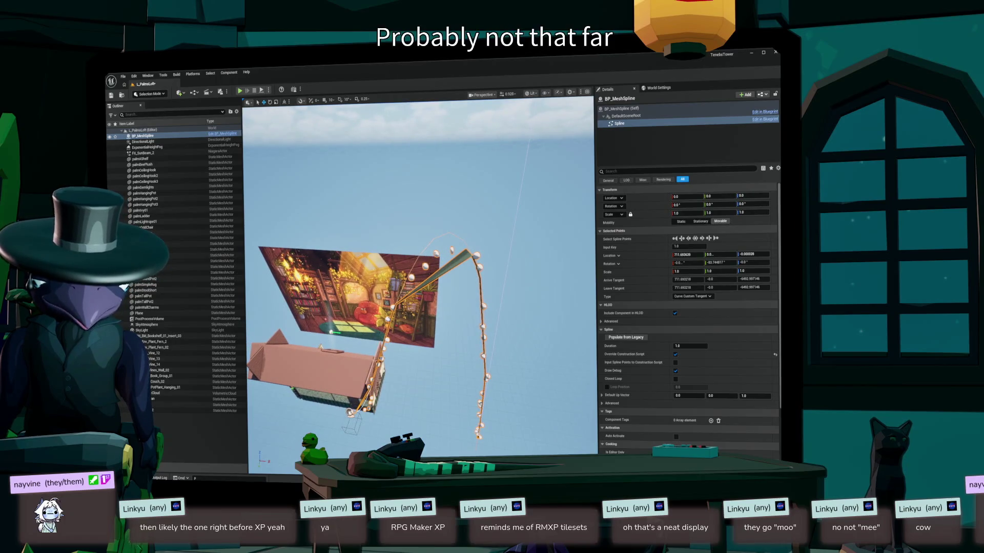
- Undo the drooping spline edits so the point's location returns to zero
key(ctrl+z)
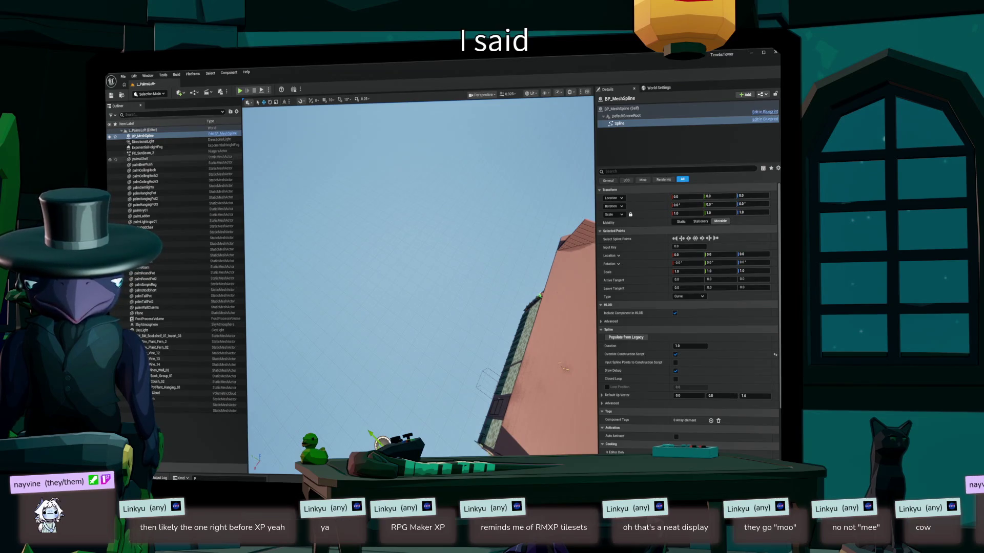
- Delete BP_MeshSpline from the level and bring up the Content Drawer
key(Delete)
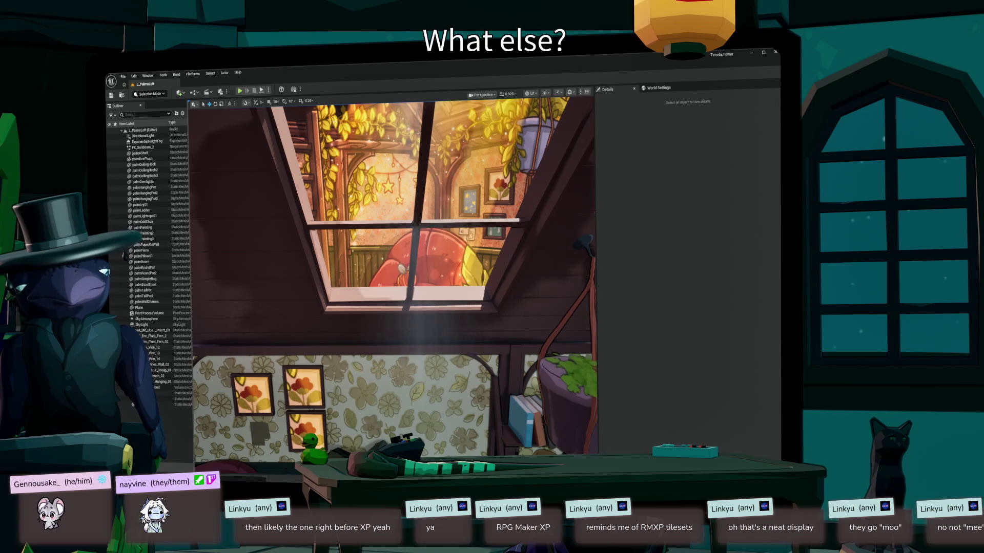
key(ctrl+space)
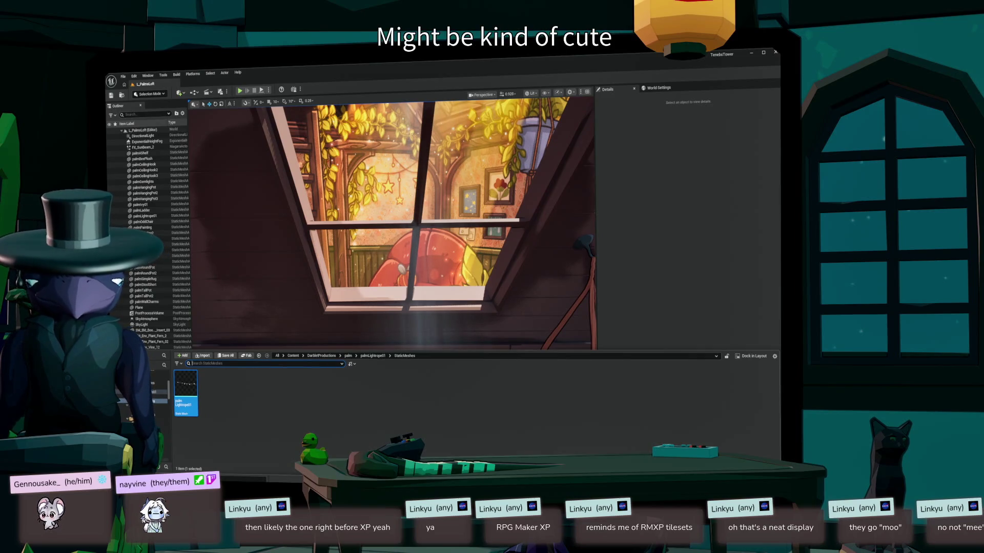
- Navigate the Content Drawer from the light rope folder up to Content > Maps
key(Escape)
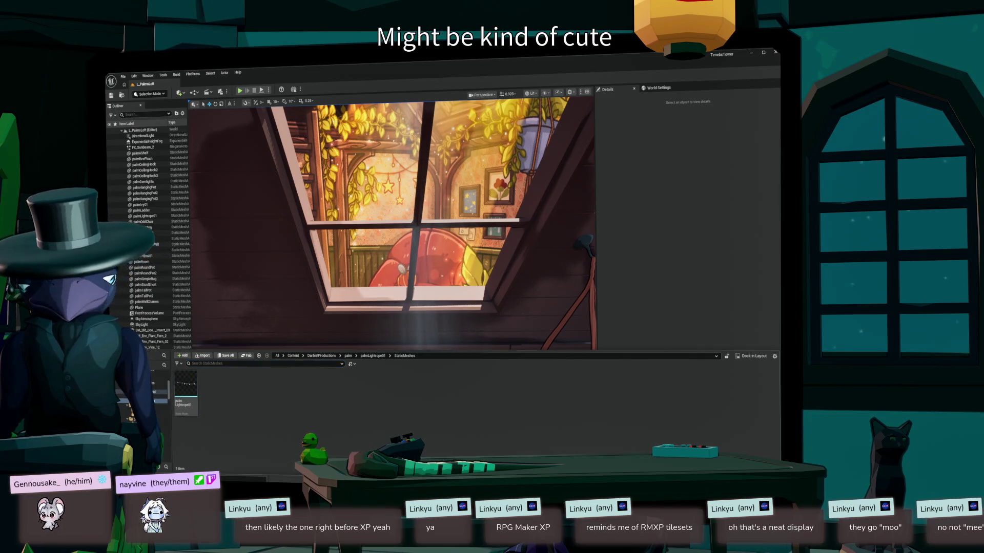
key(ctrl+space)
key(ctrl+space)
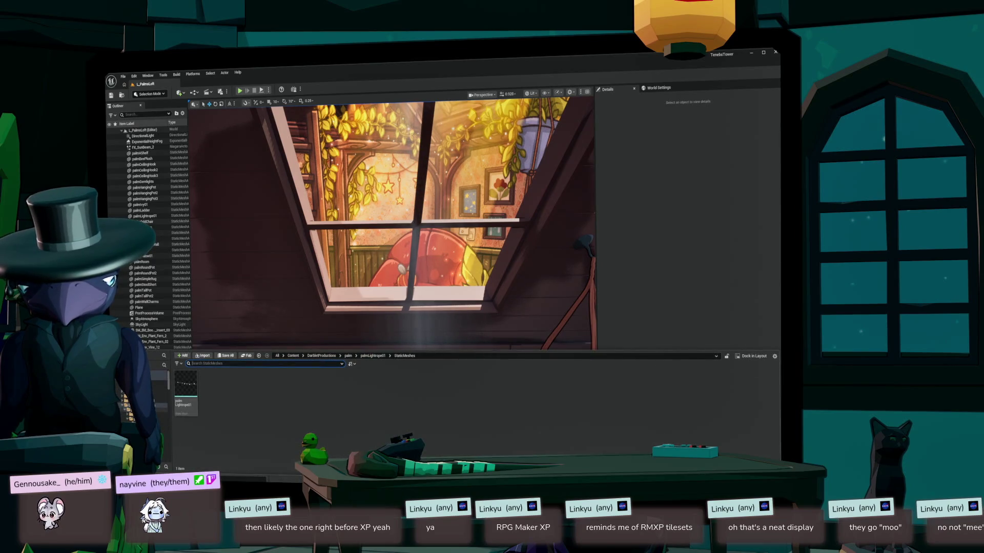
ctrl+click(159, 406)
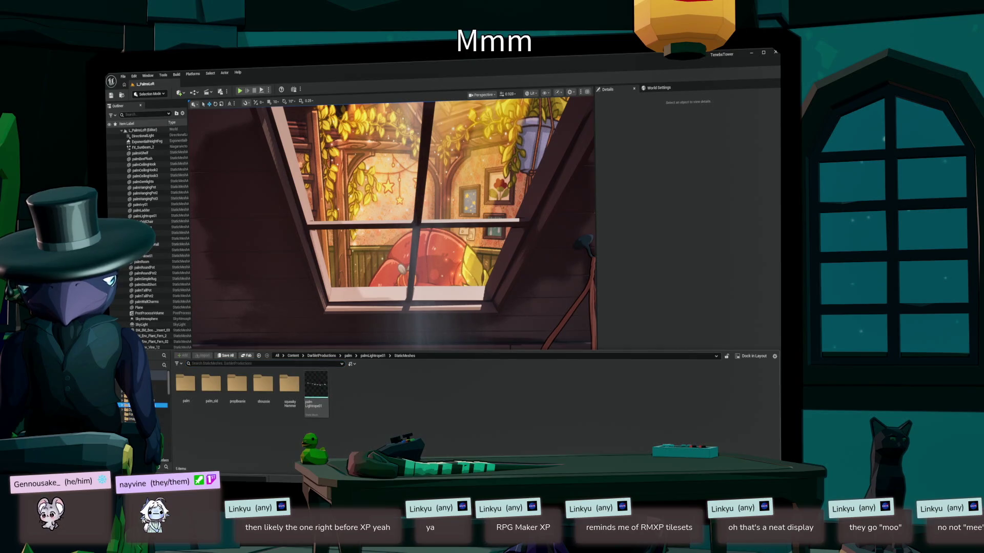
click(166, 447)
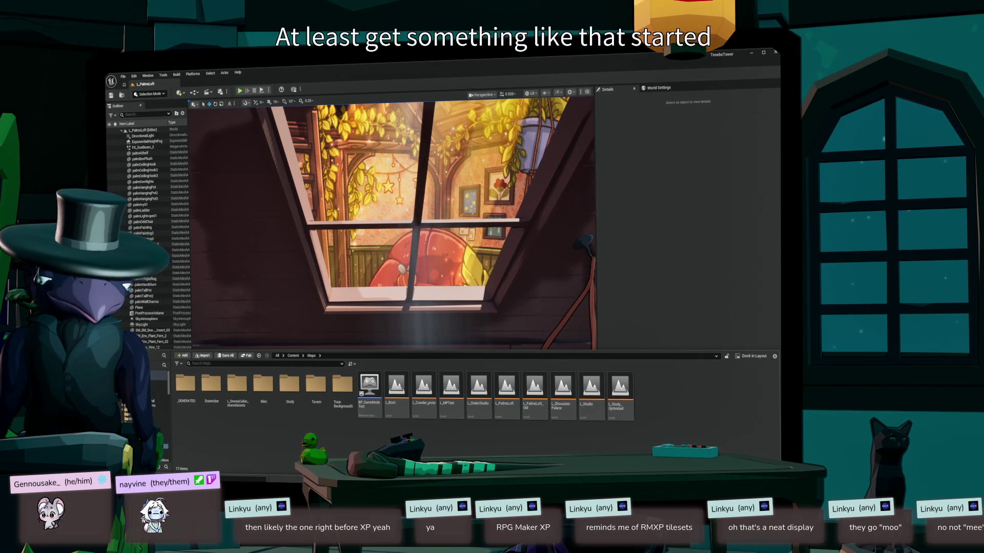
- Create a new Level asset named L_SummerOffice in Maps, save it and open it
right_click(656, 394)
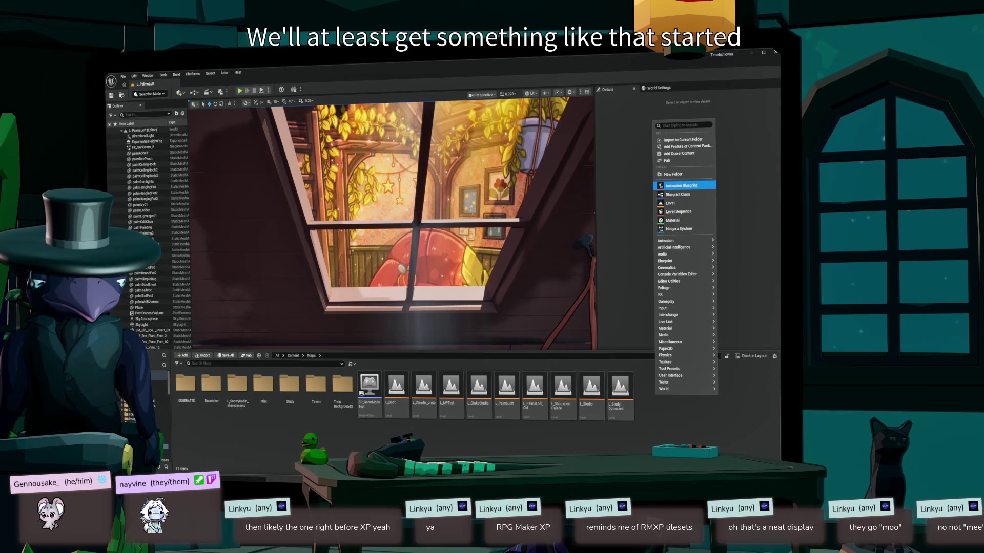
click(672, 203)
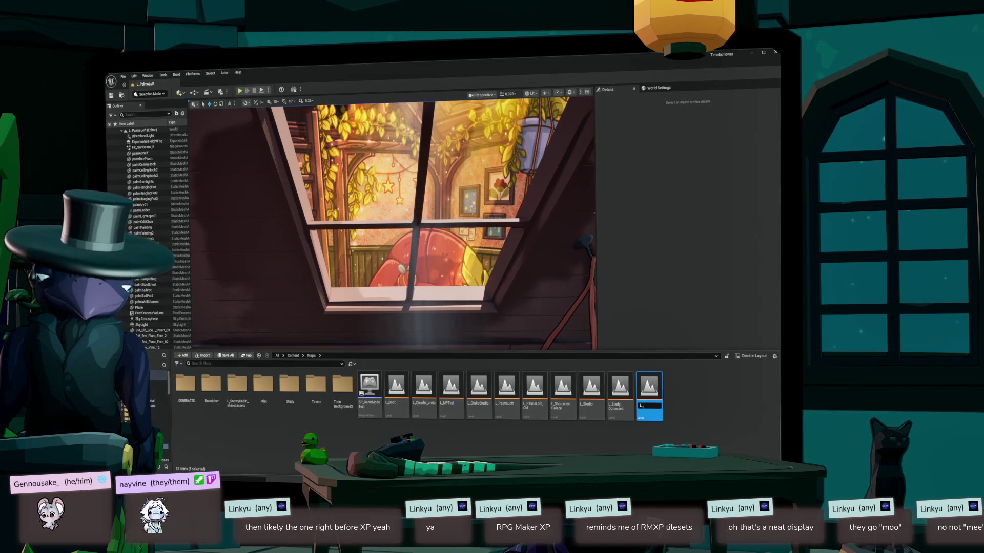
text(SummerO)
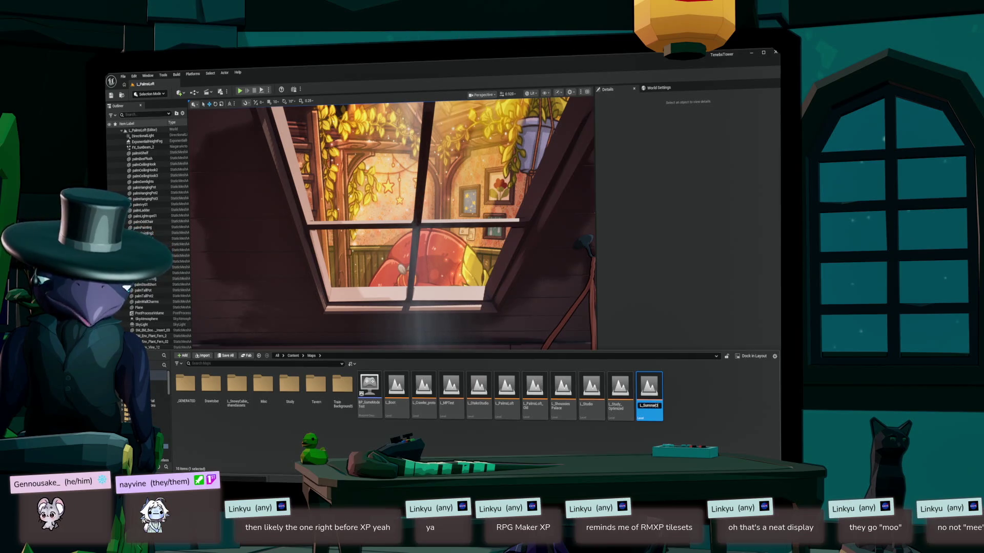
text(ffice)
key(Return)
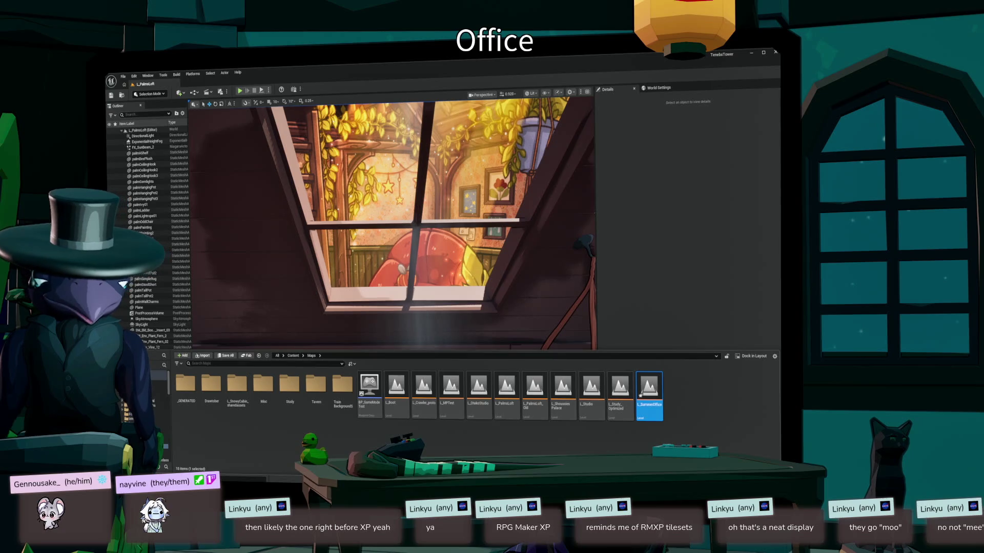
key(ctrl+shift+s)
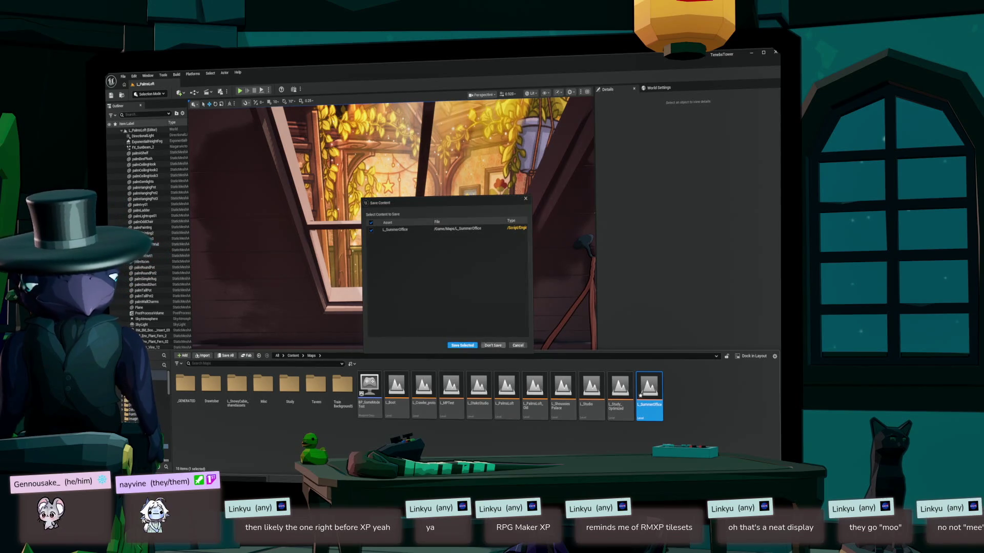
click(462, 345)
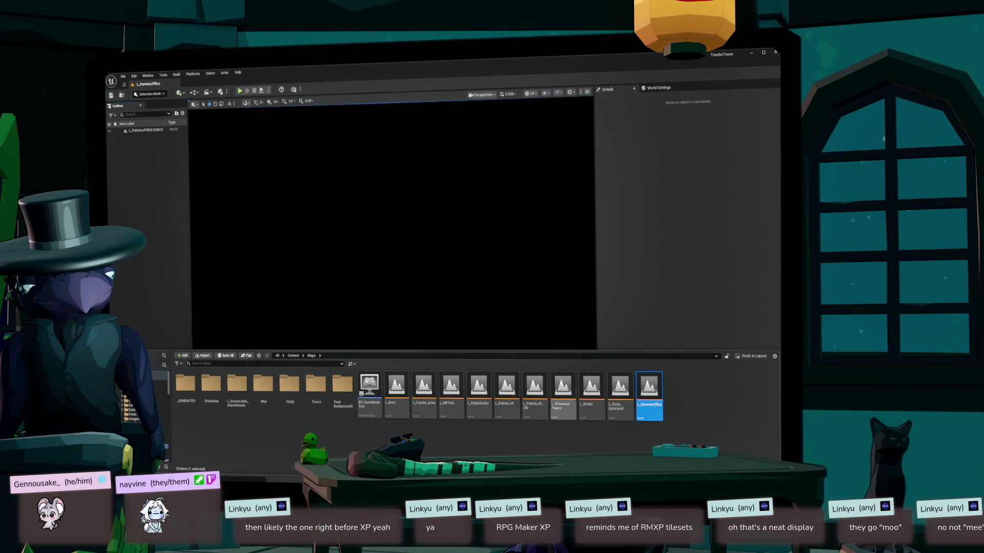
key(ctrl+space)
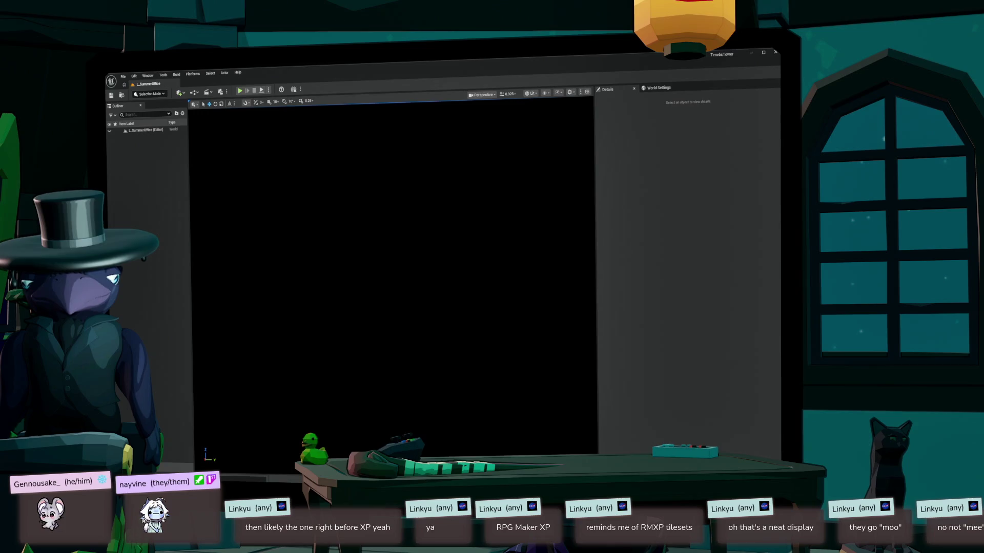
- Add a sky light, directional light, sky atmosphere, volumetric clouds and height fog via the Env. Light Mixer
click(192, 74)
mouse_move(147, 75)
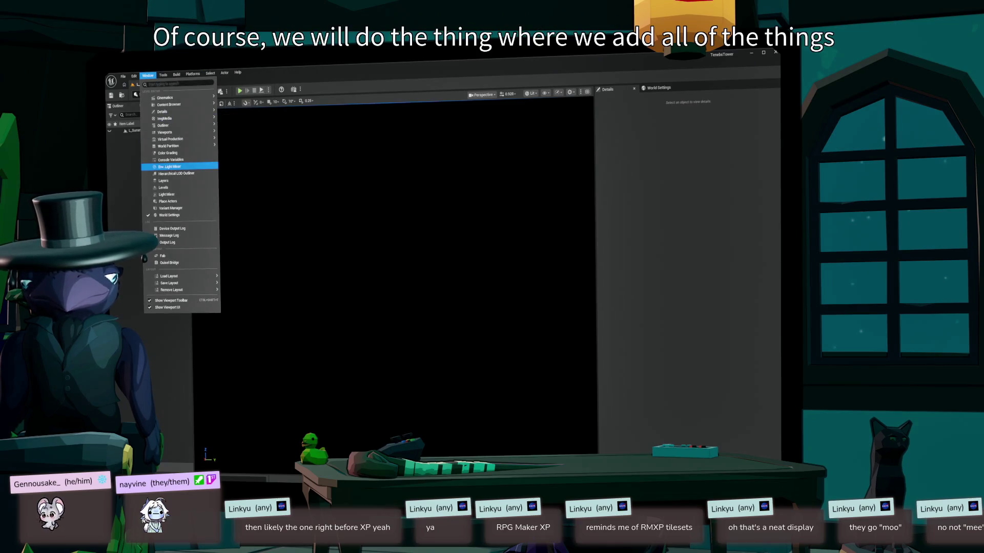
click(170, 166)
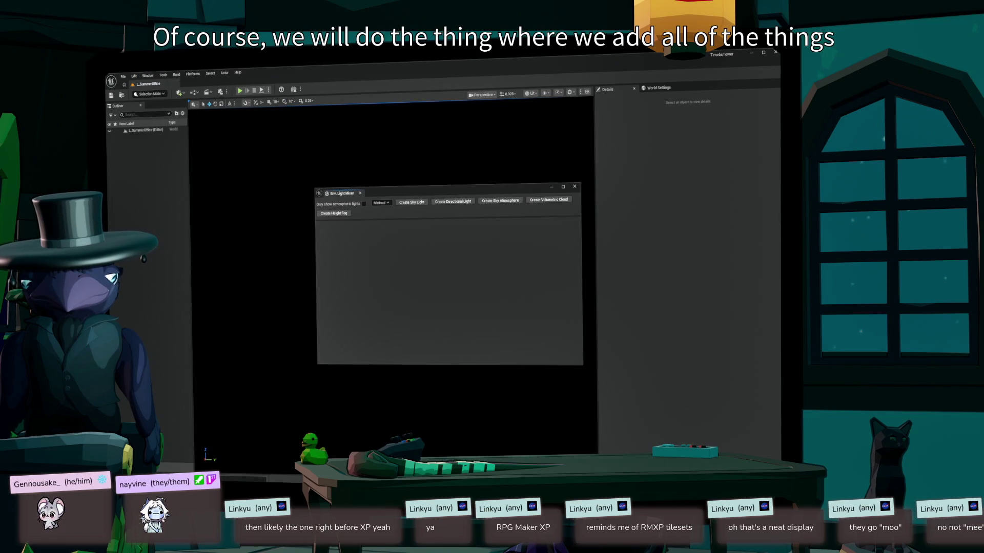
click(411, 203)
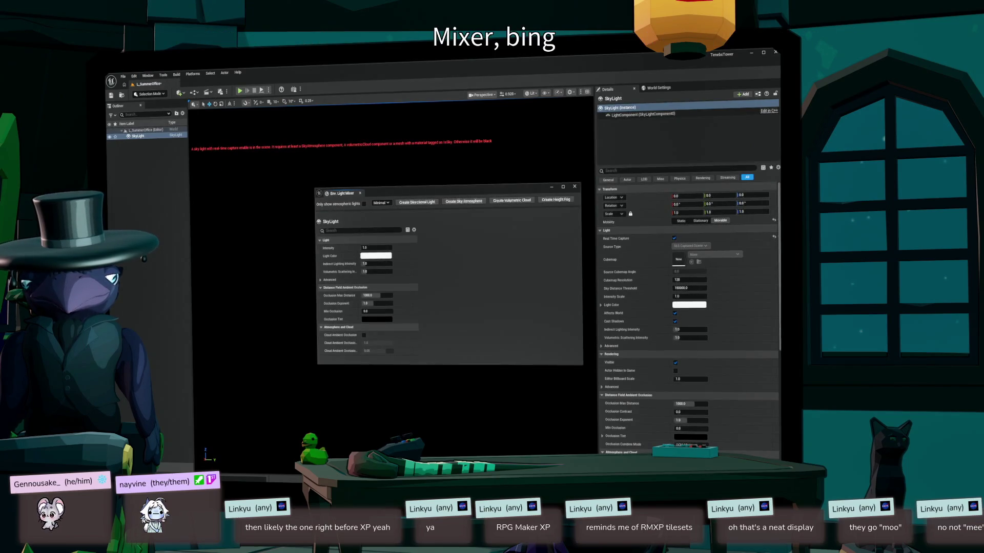
click(416, 202)
click(413, 202)
click(413, 202)
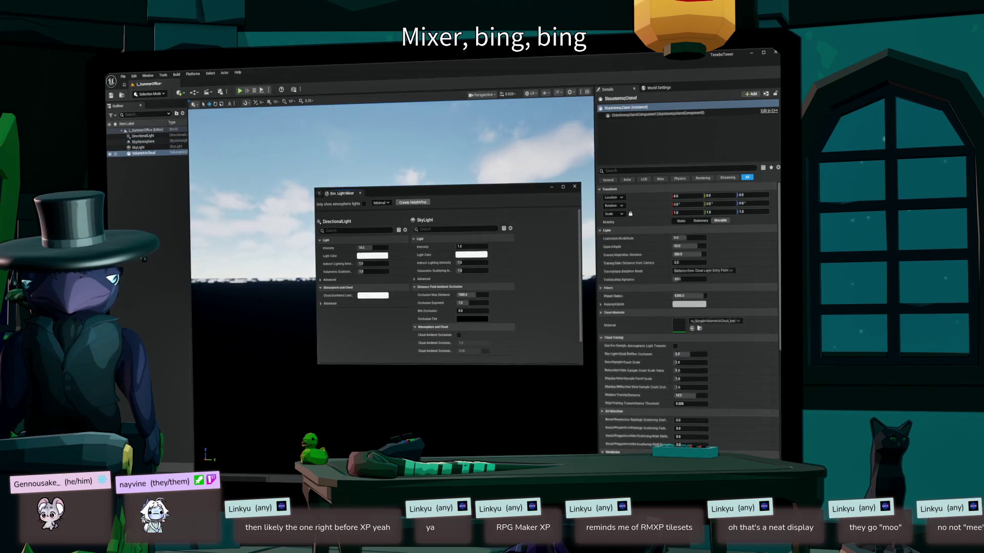
click(412, 203)
click(574, 186)
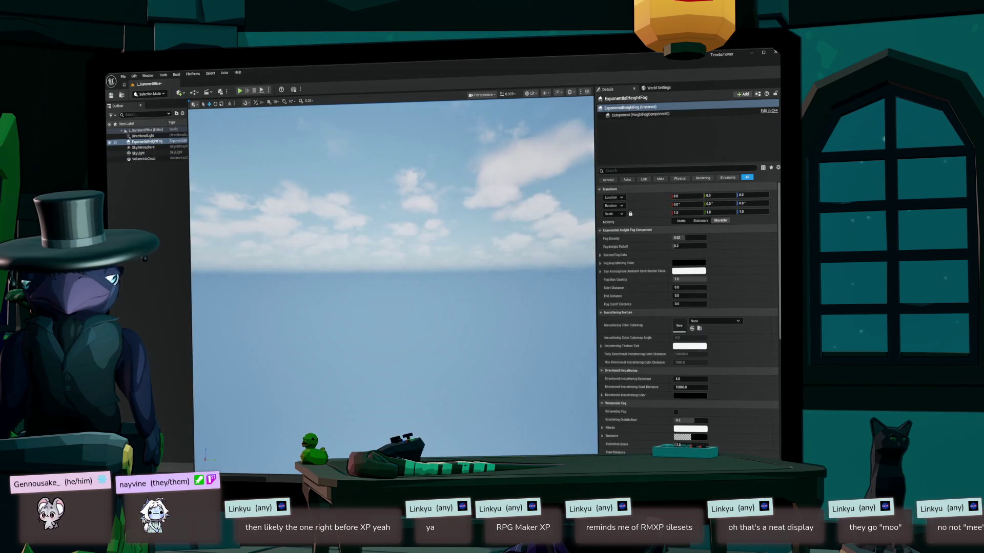
- Lower the viewport scalability to Low for performance
key(ctrl+space)
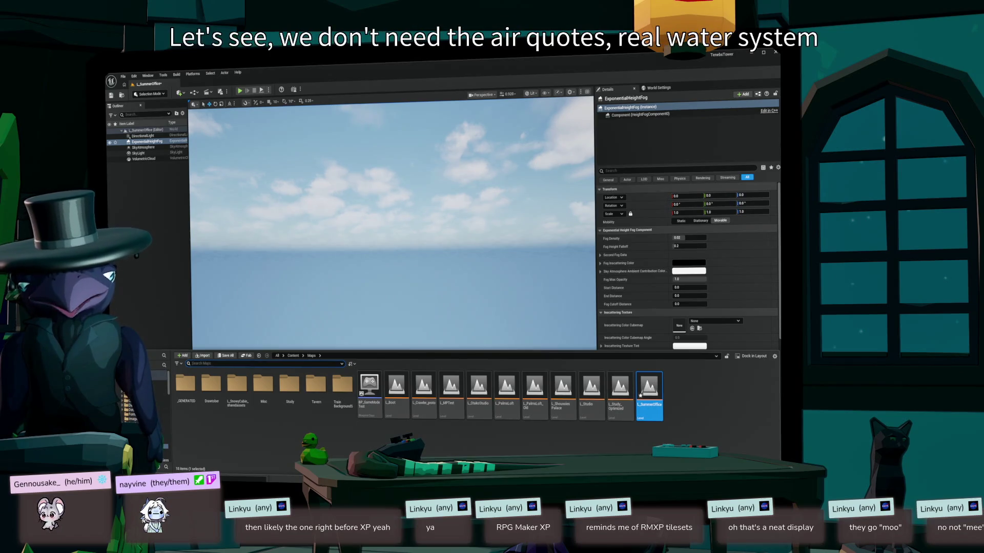
click(570, 92)
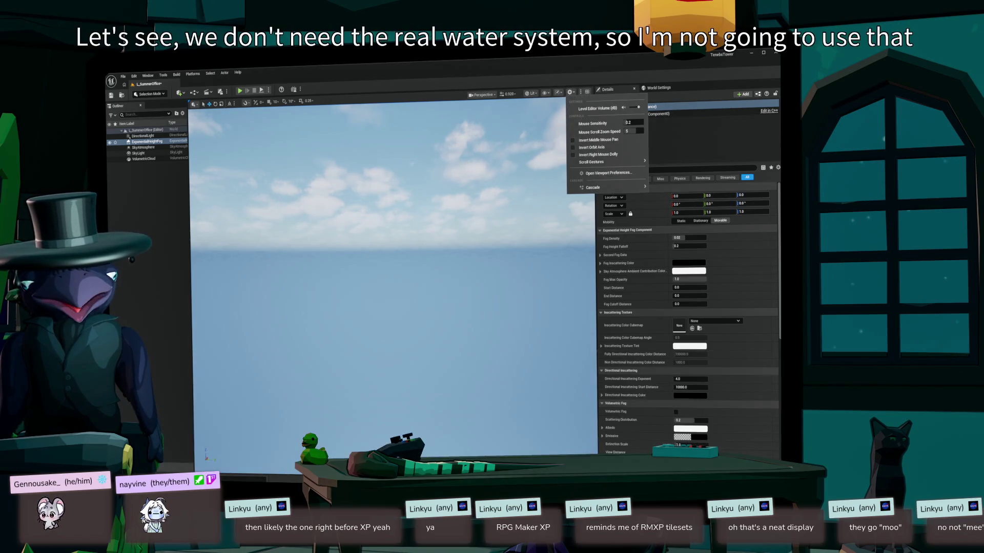
click(558, 92)
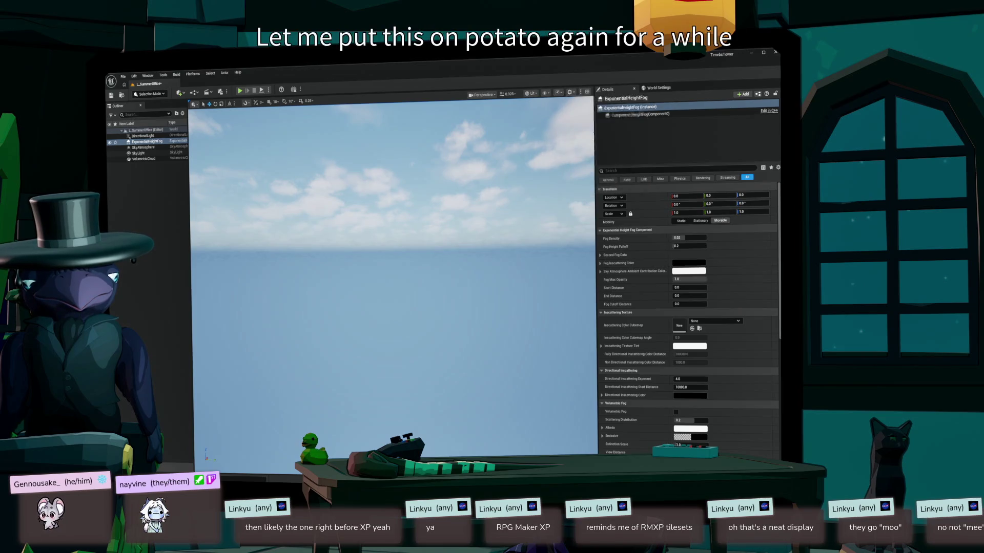
click(558, 91)
mouse_move(586, 116)
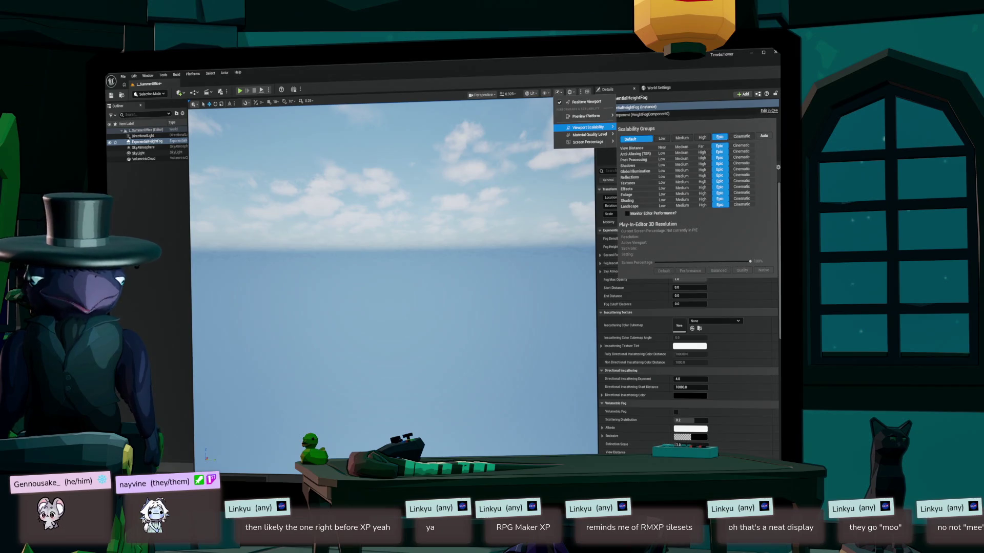
click(662, 139)
key(Escape)
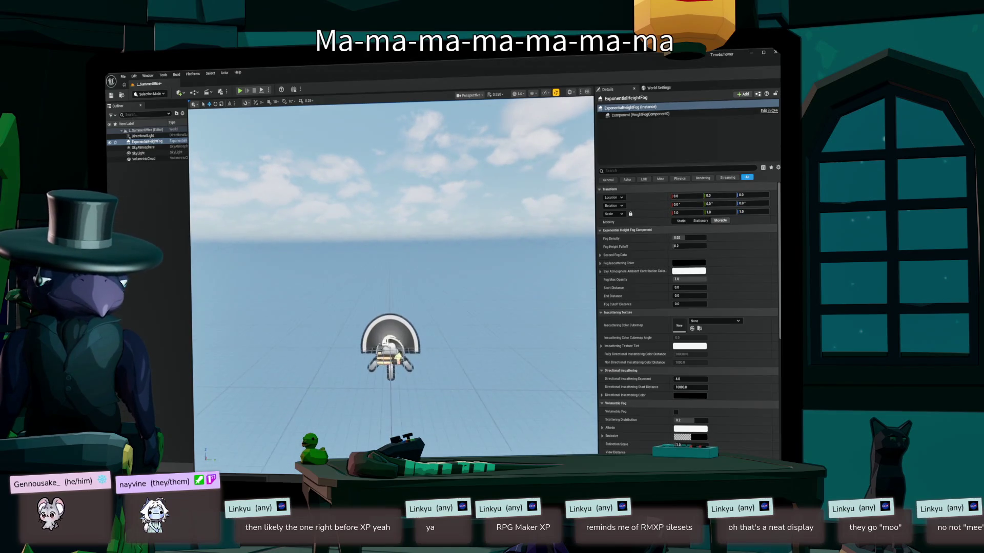
- Save the L_SummerOffice level
key(ctrl+space)
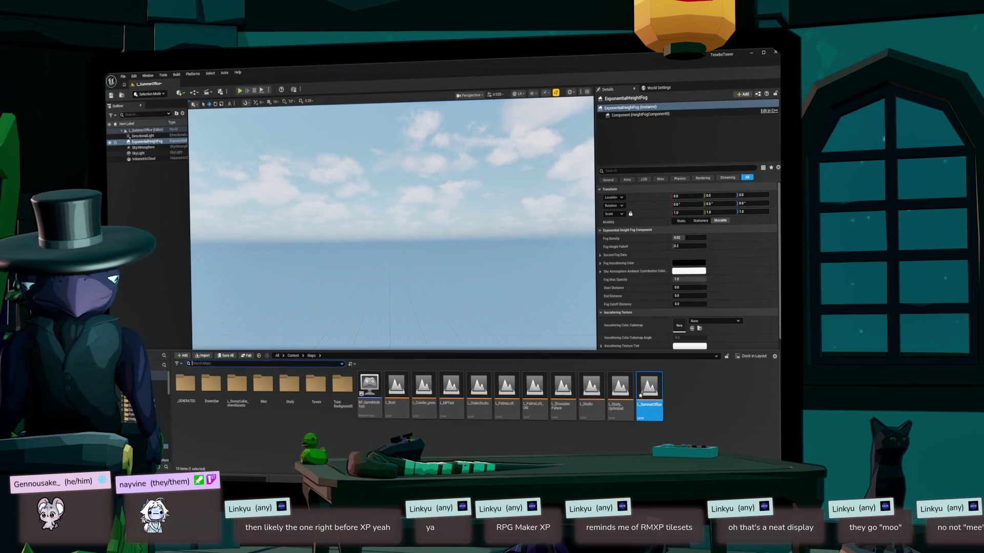
key(ctrl+s)
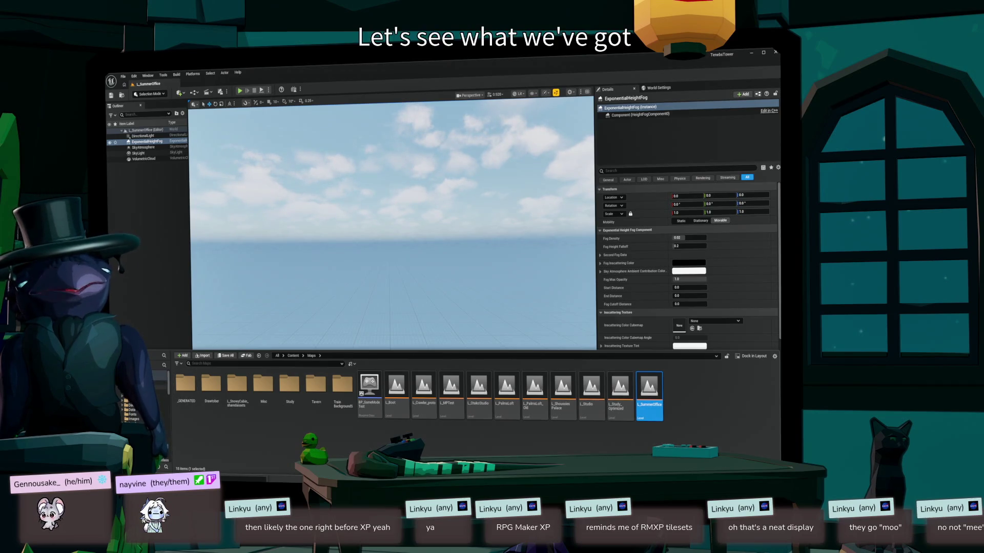
click(159, 378)
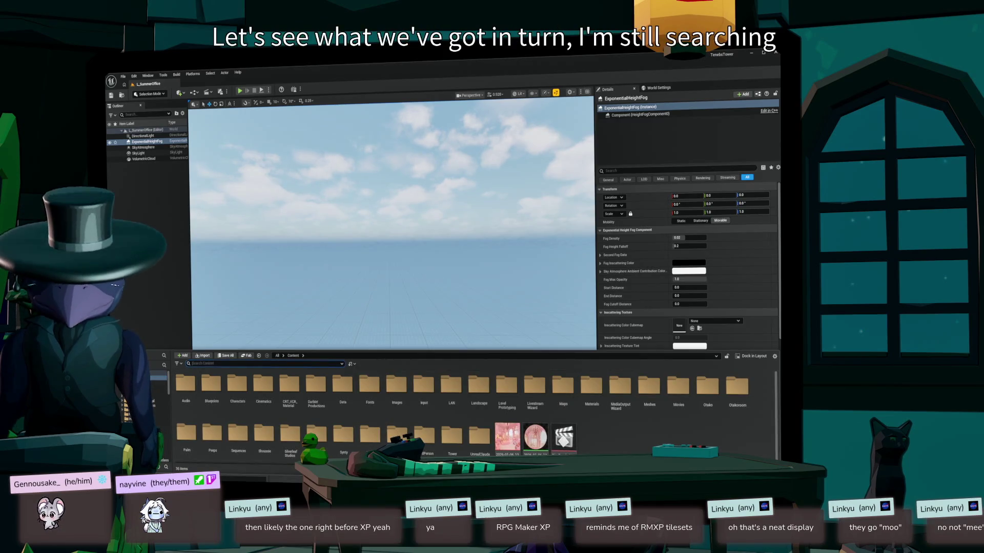
- Filter the assets by 'beach' and preview the SM_Env_Beach_Pile_03 mesh
text(beach)
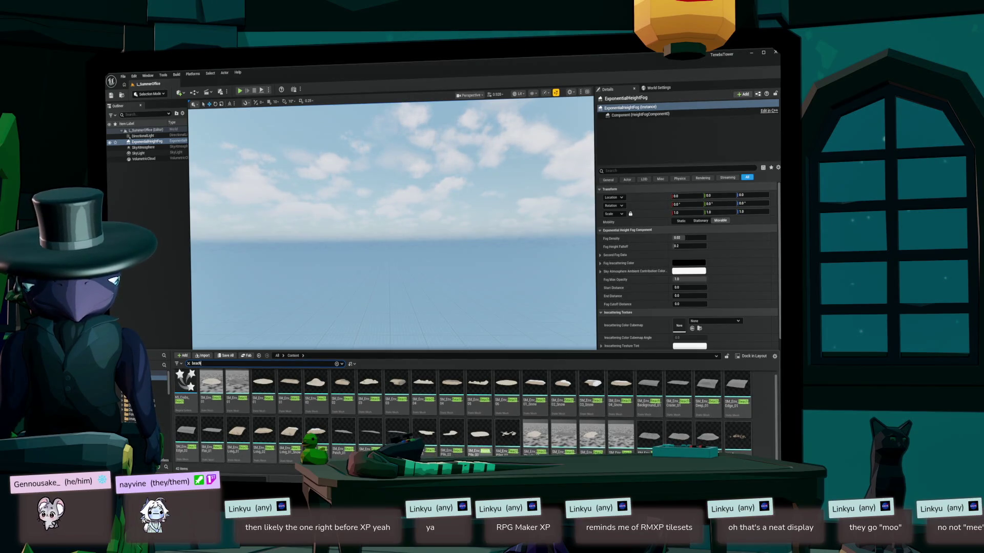
click(479, 435)
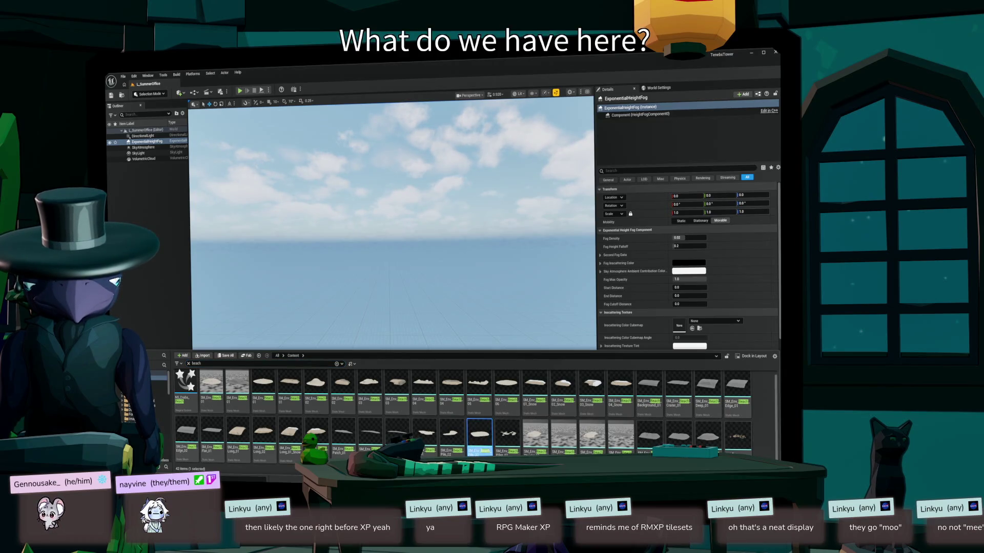
double_click(479, 436)
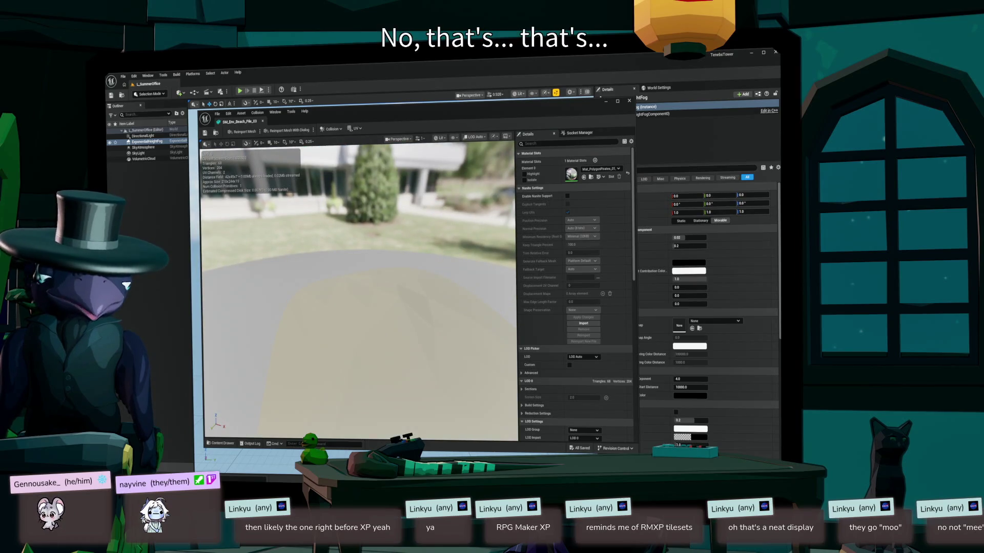
click(630, 101)
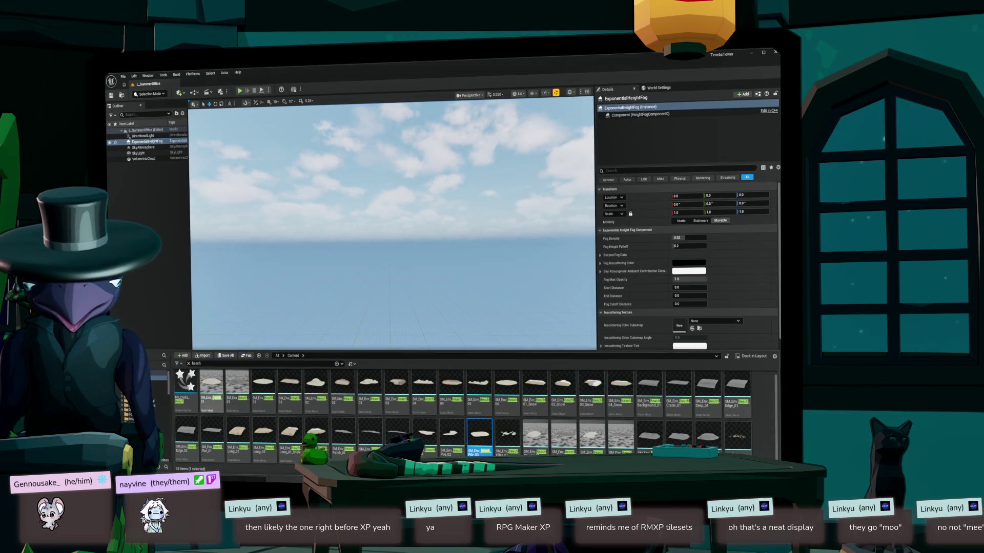
- Inspect the NS_Crabs_Beach particle system, then select the SM_Env_Beach_04 dune mesh
double_click(185, 389)
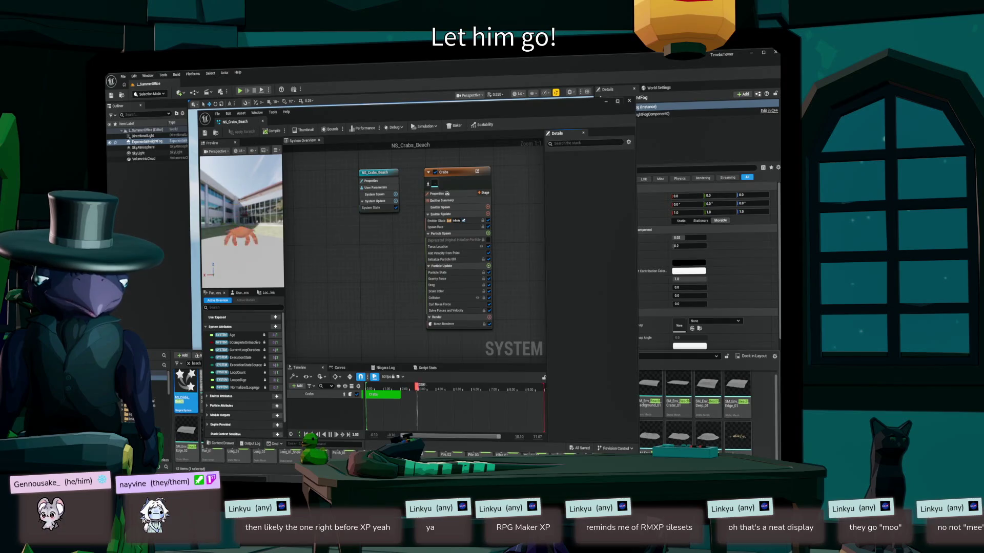
key(alt+Tab)
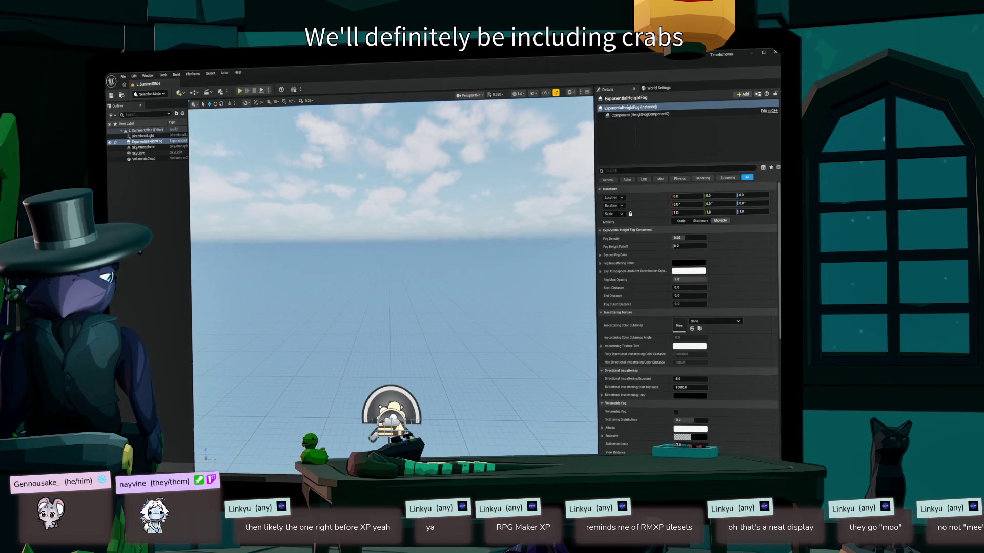
key(ctrl+space)
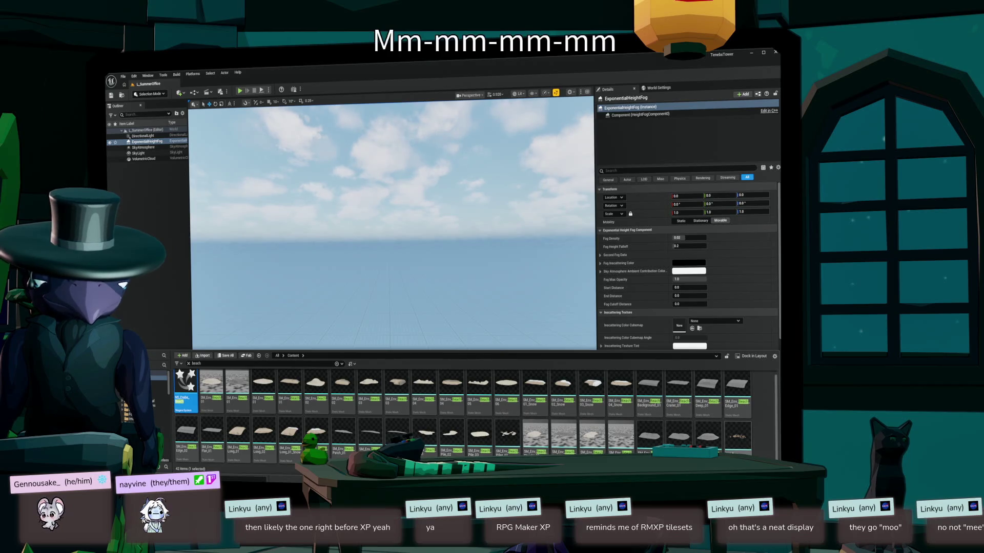
click(423, 392)
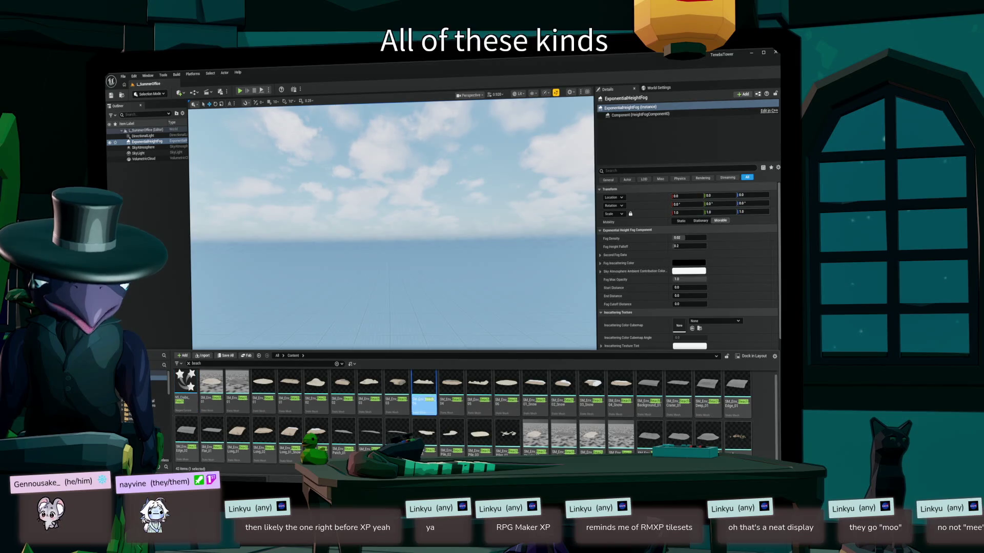
- Drop the SM_Env_Beach_04 dunes into the level, look them over, then delete them
drag(424, 392, 395, 411)
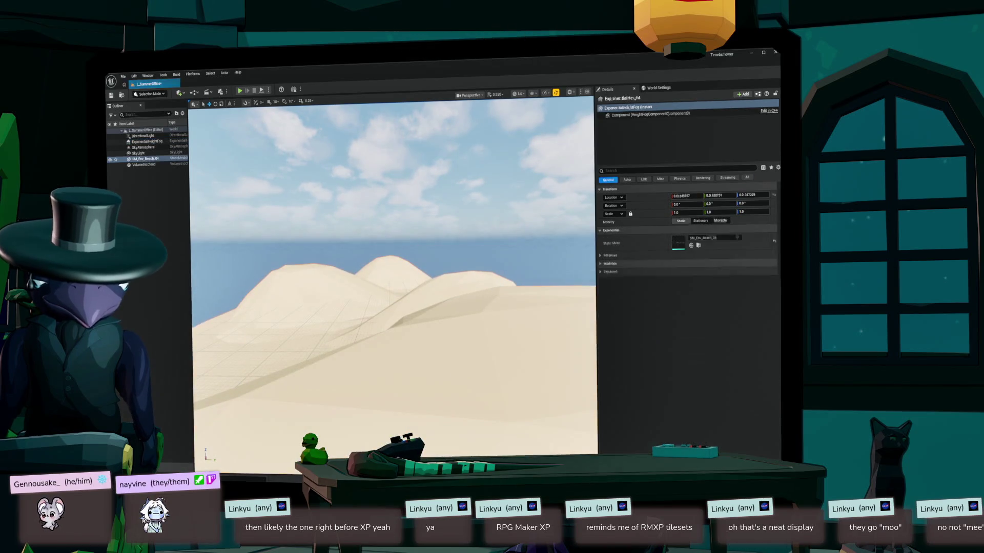
scroll(394, 287, up, 6)
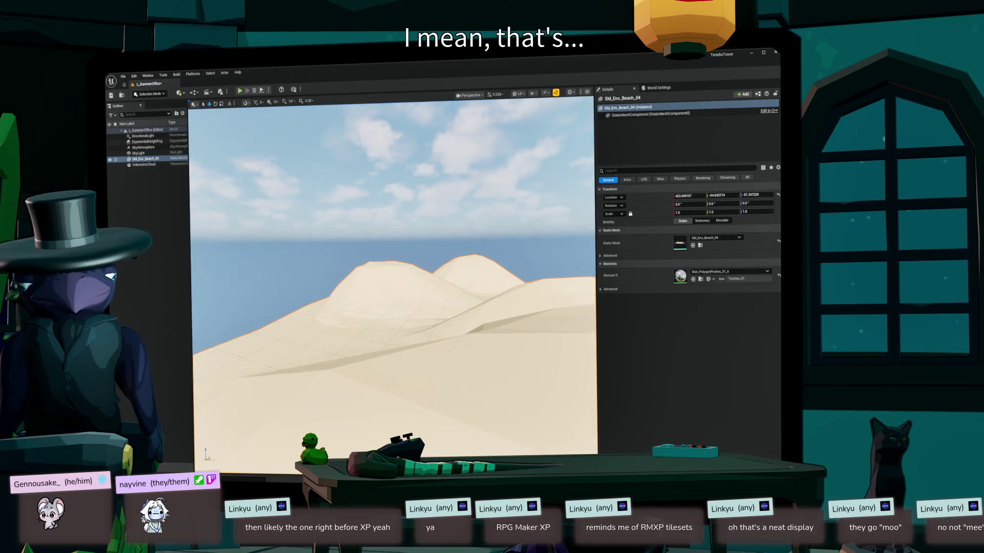
mouse_move(395, 287)
mouse_down()
mouse_move(390, 338)
mouse_move(379, 333)
mouse_up()
scroll(395, 287, down, 8)
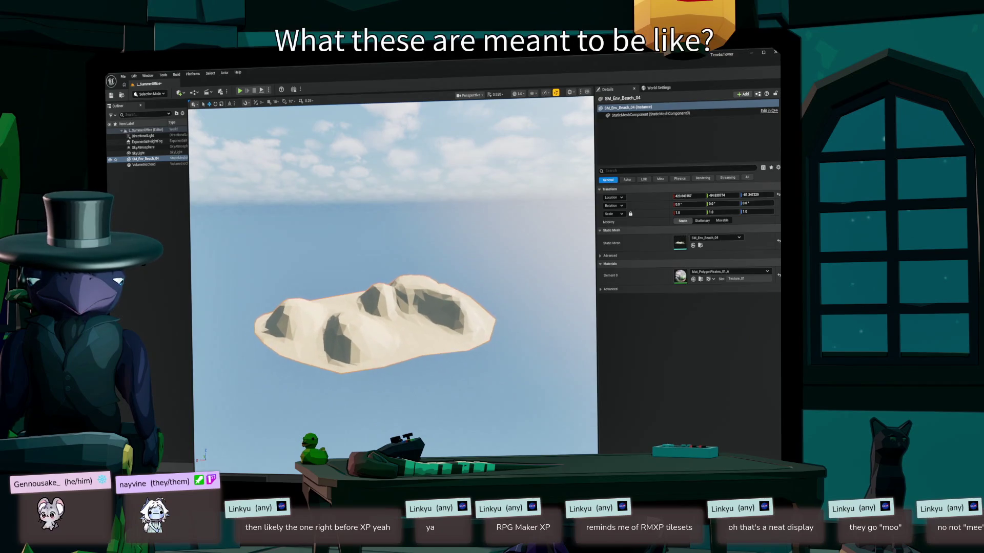
drag(395, 287, 384, 310)
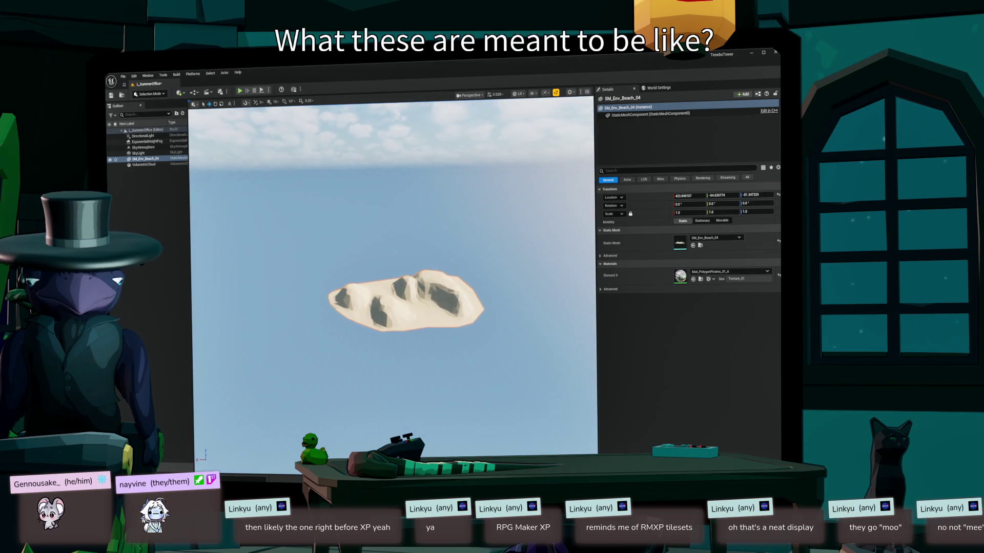
key(Delete)
key(ctrl+space)
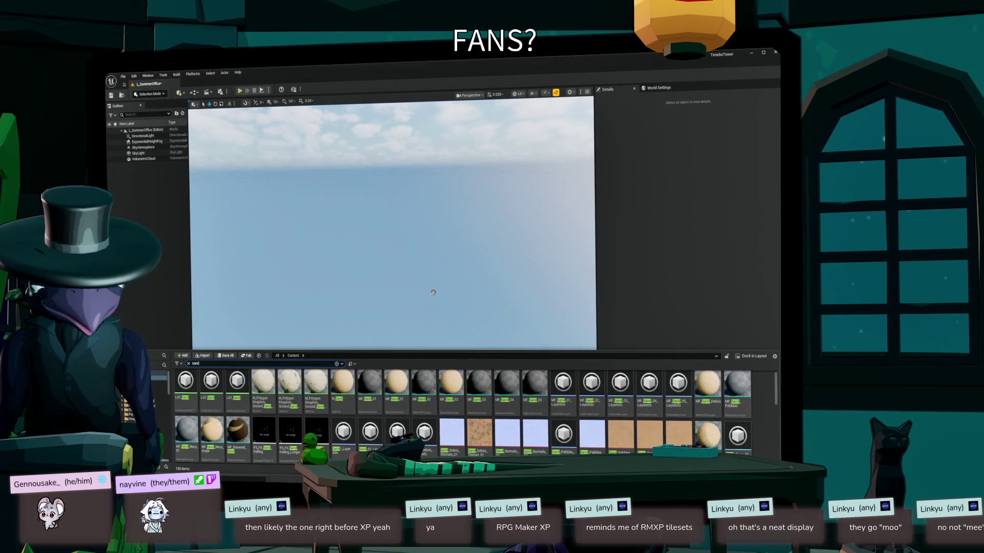
scroll(463, 415, down, 5)
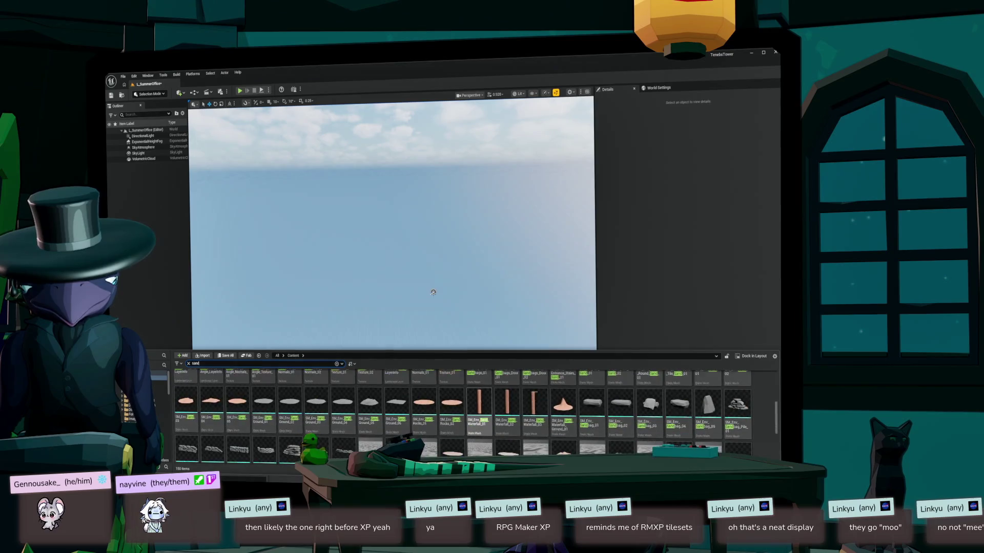
scroll(463, 418, down, 5)
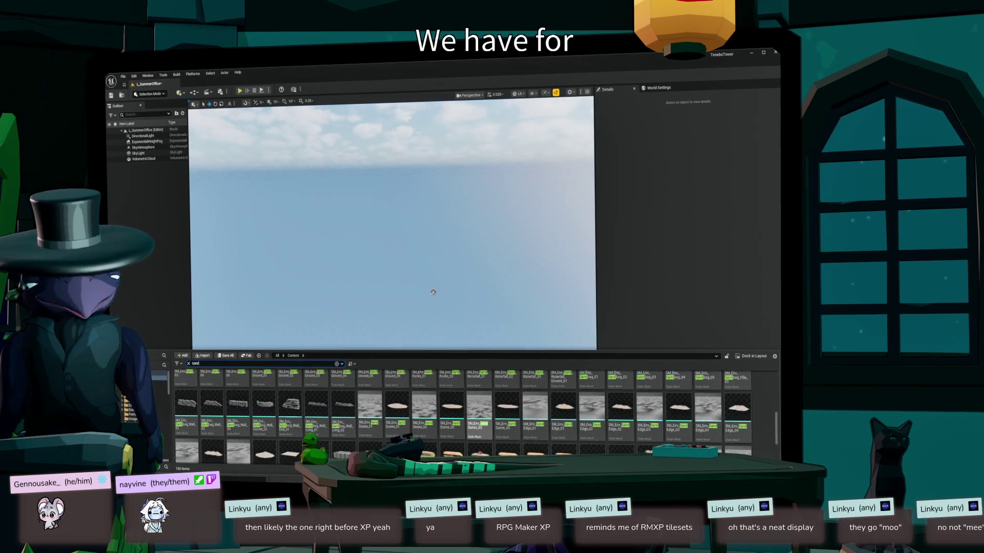
scroll(463, 415, down, 2)
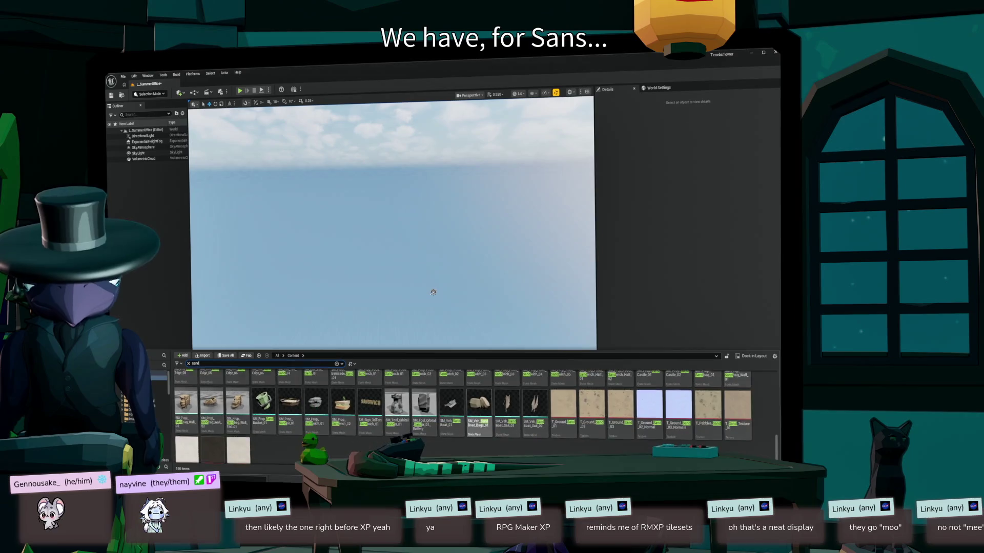
scroll(463, 415, down, 1)
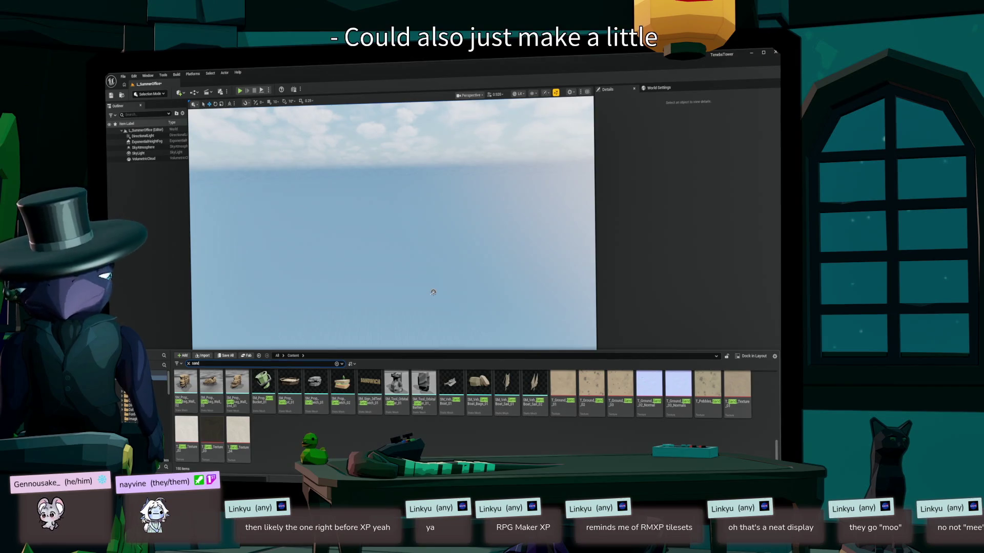
scroll(476, 418, up, 5)
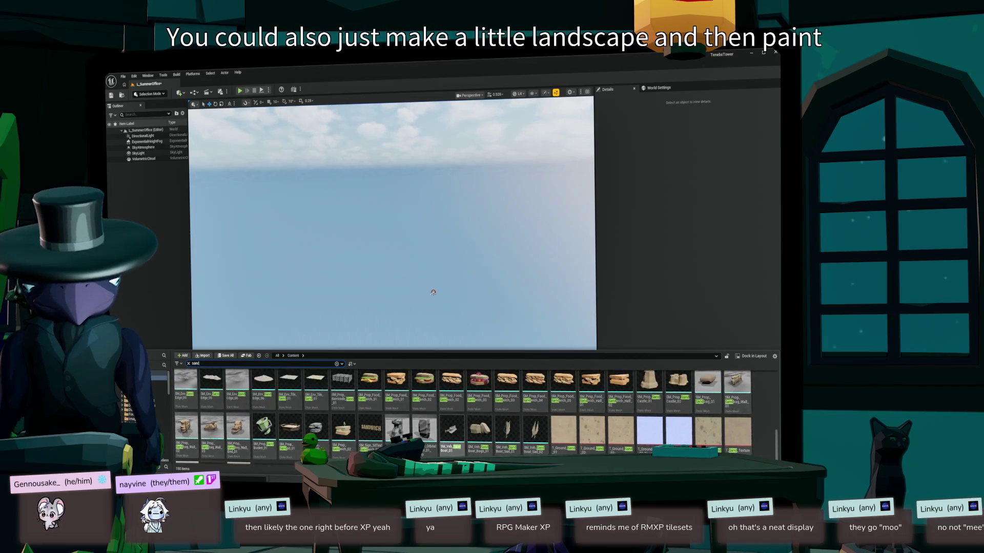
scroll(475, 417, up, 3)
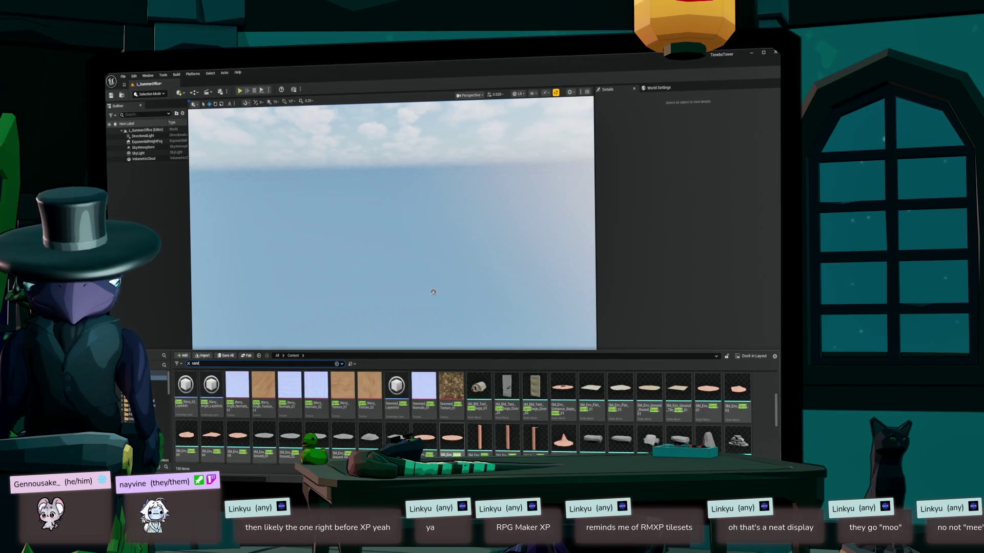
scroll(475, 418, up, 4)
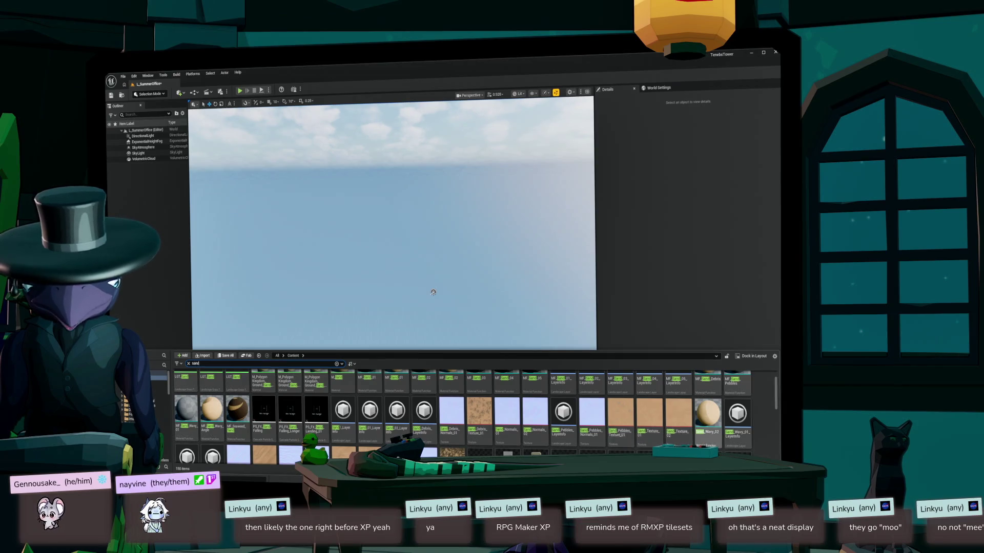
double_click(708, 413)
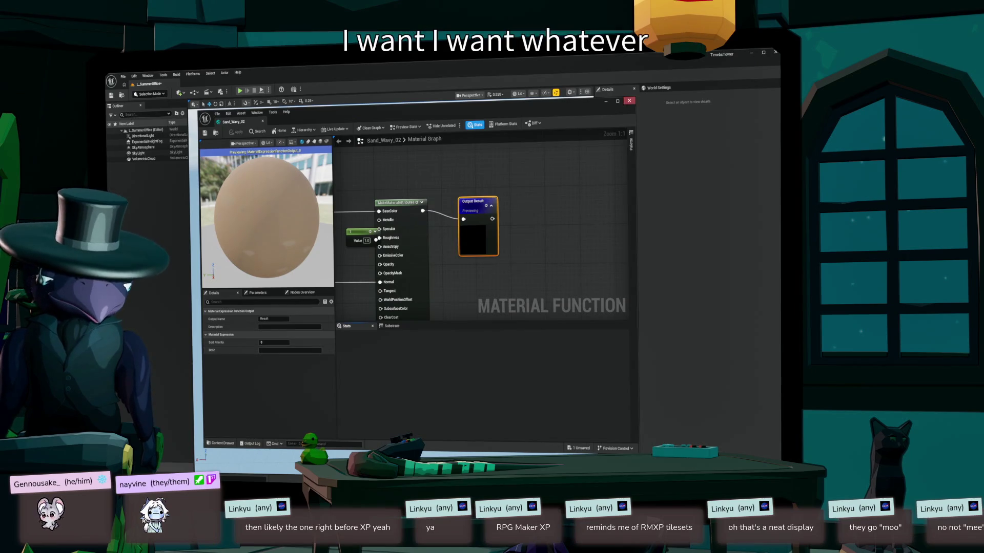
click(629, 101)
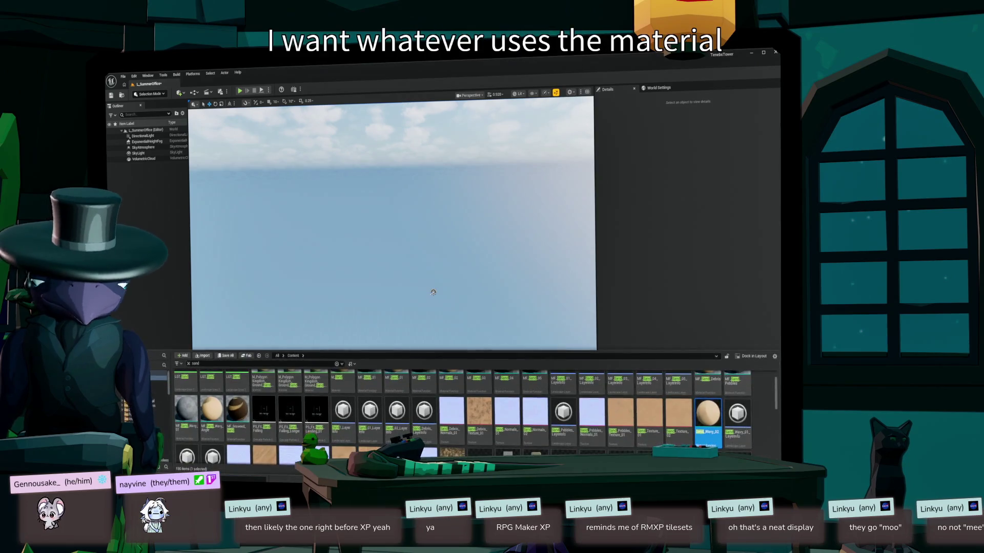
right_click(709, 415)
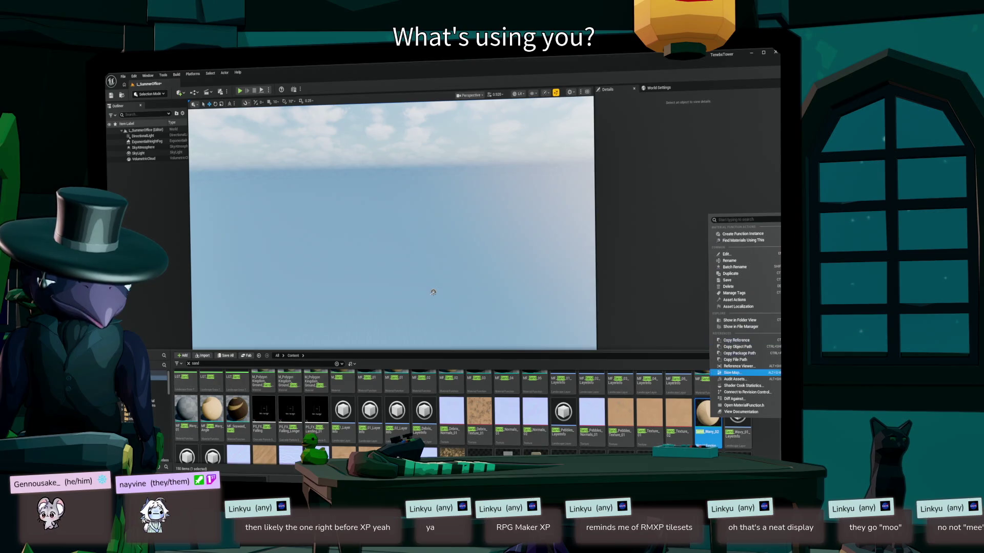
click(739, 366)
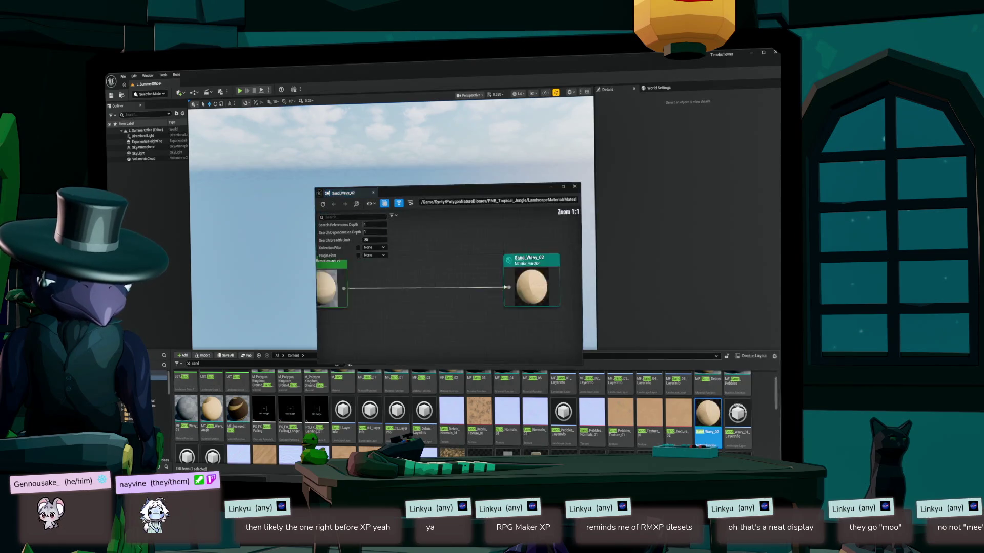
double_click(342, 289)
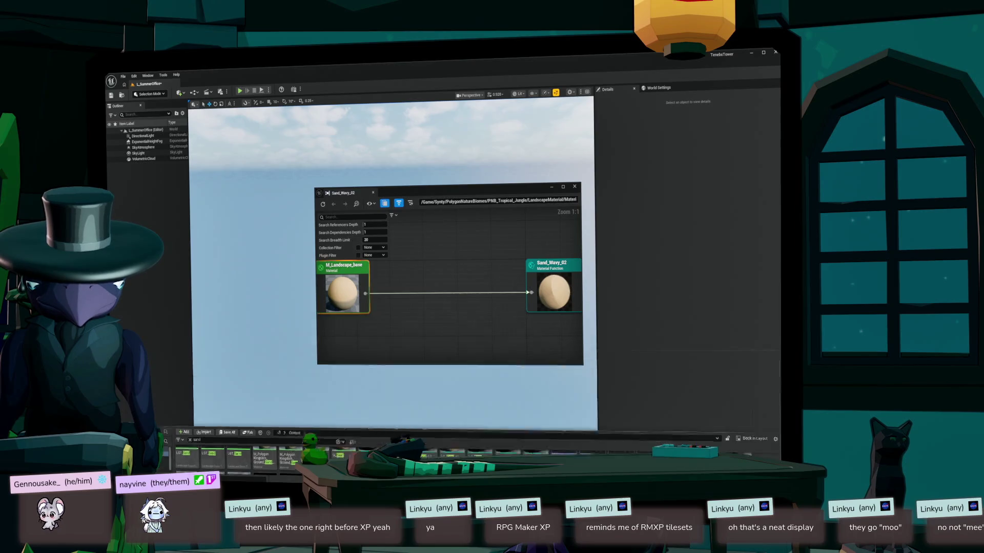
scroll(529, 298, down, 8)
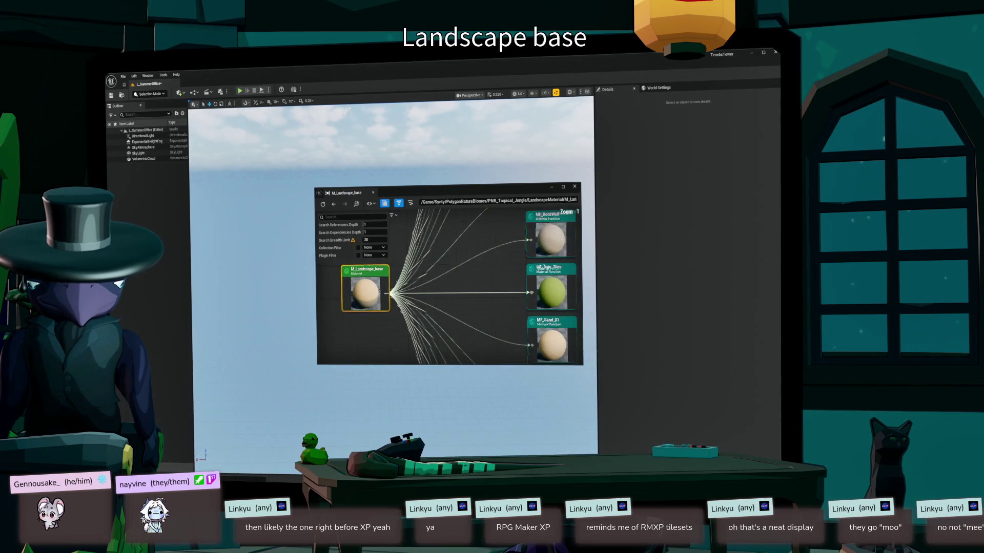
scroll(545, 302, down, 1)
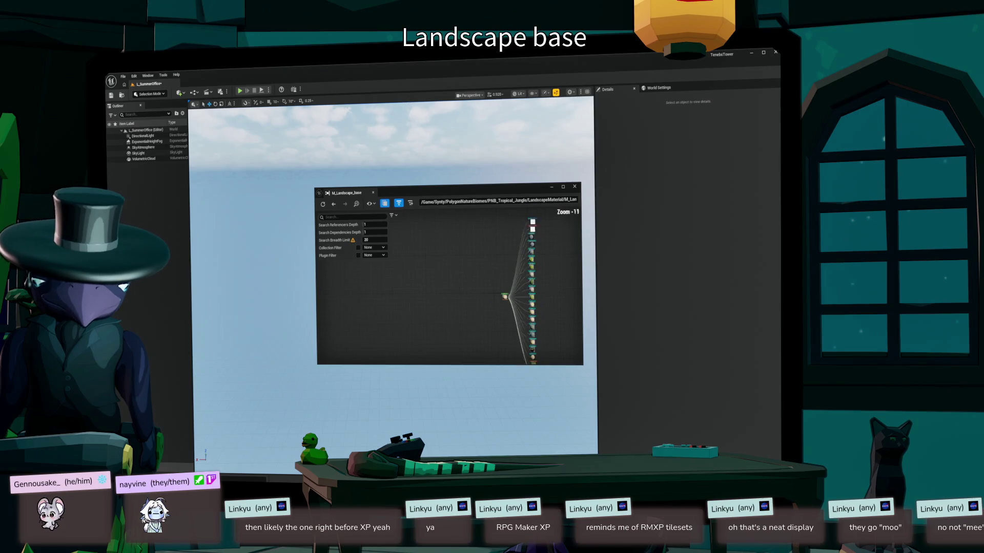
scroll(545, 302, up, 3)
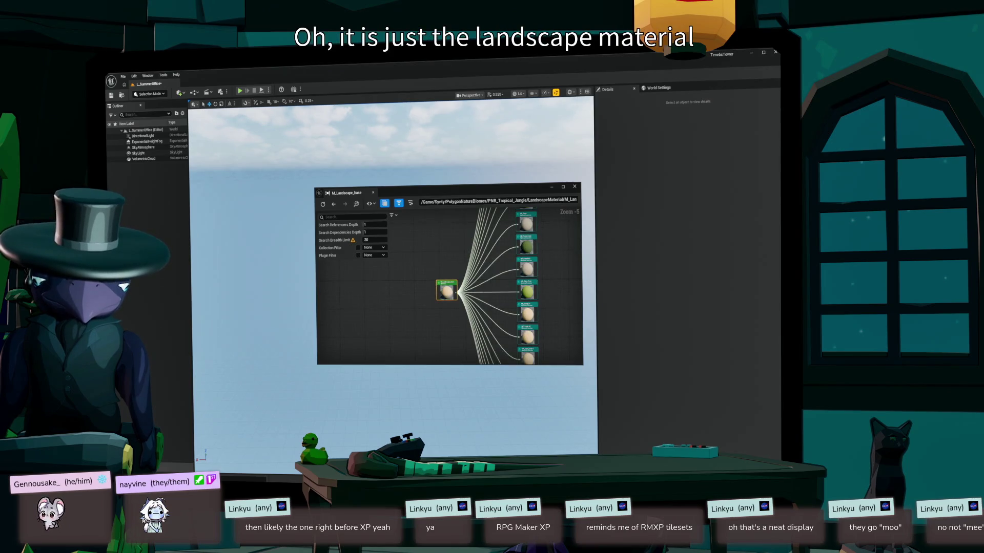
click(574, 186)
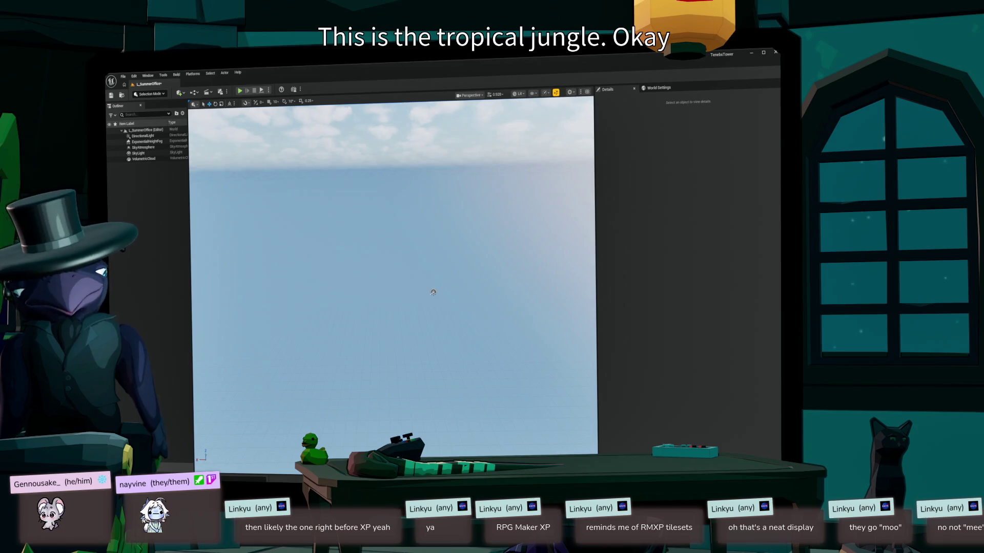
key(ctrl+space)
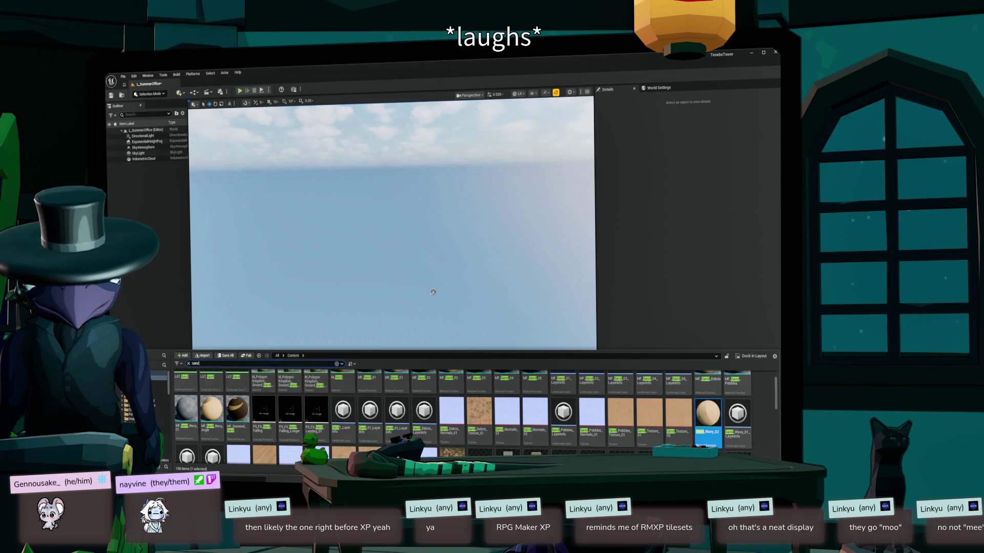
- Search the Quick Add list for landscape, then switch to Landscape editing mode
key(ctrl+space)
click(179, 92)
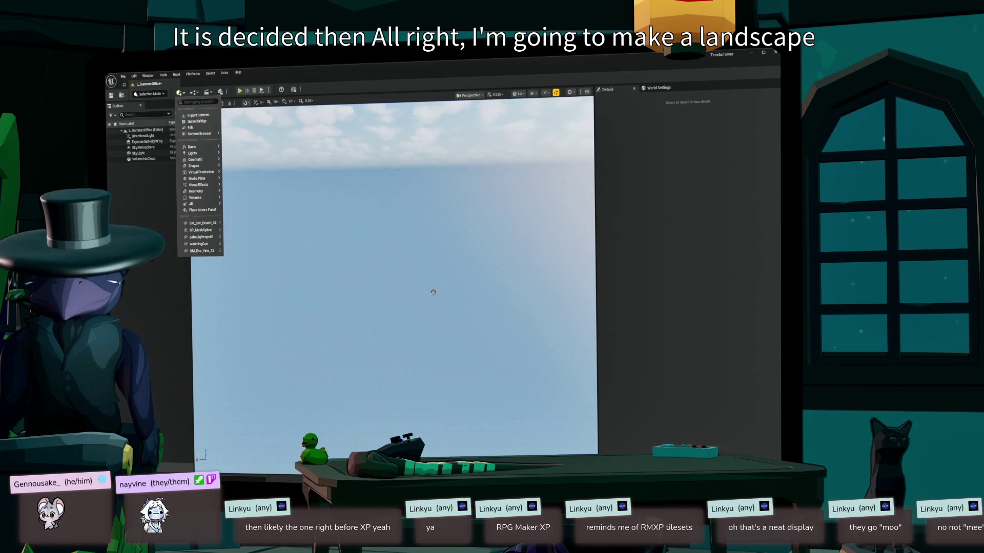
text(landscap)
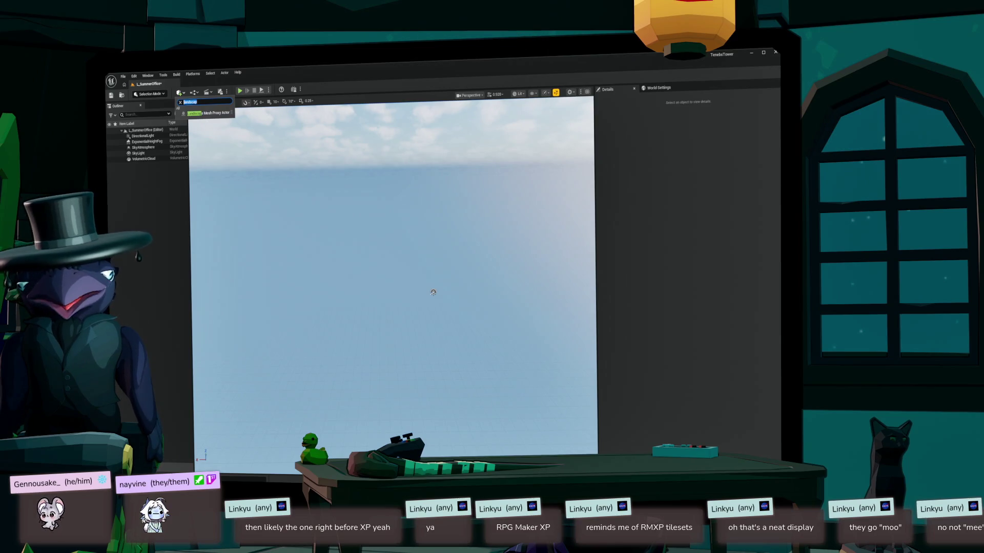
key(BackSpace)
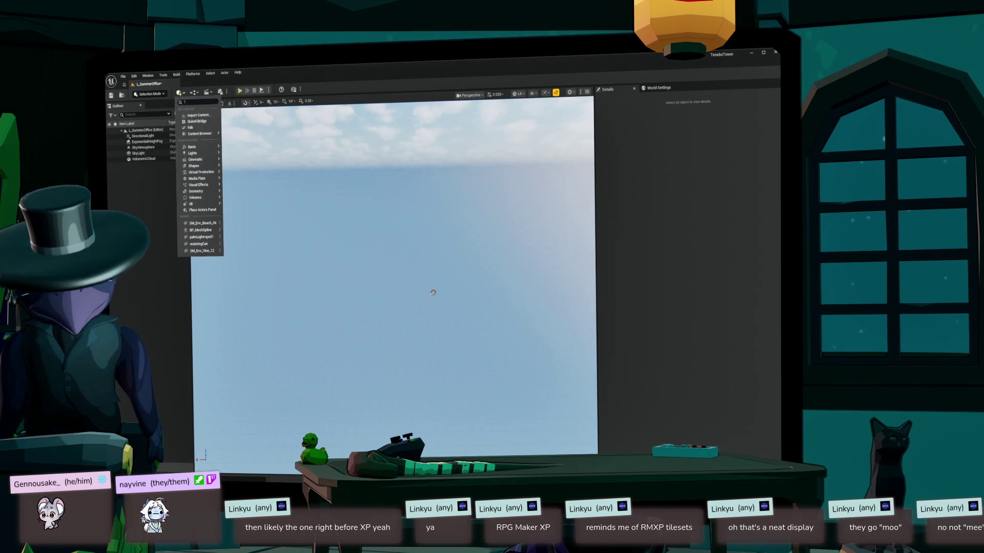
key(Escape)
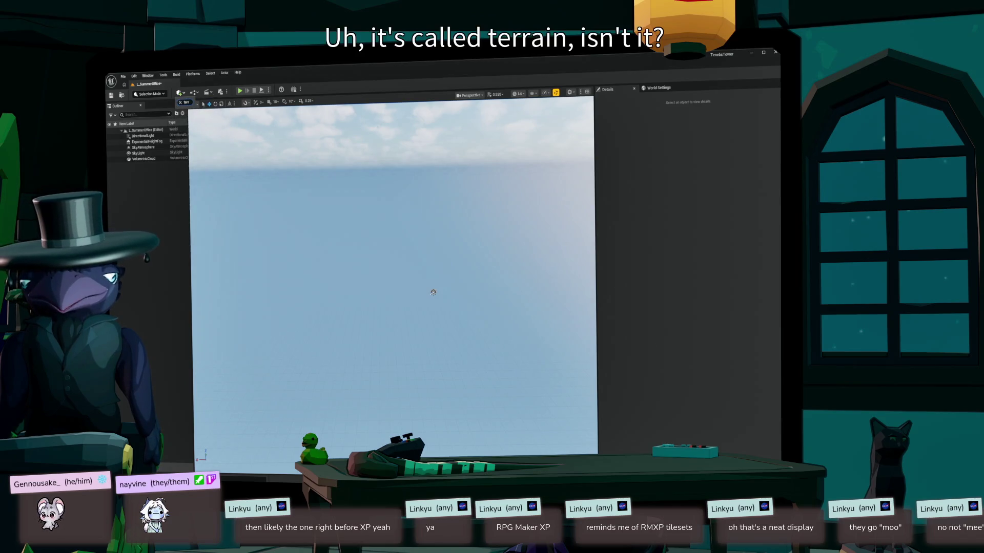
click(149, 93)
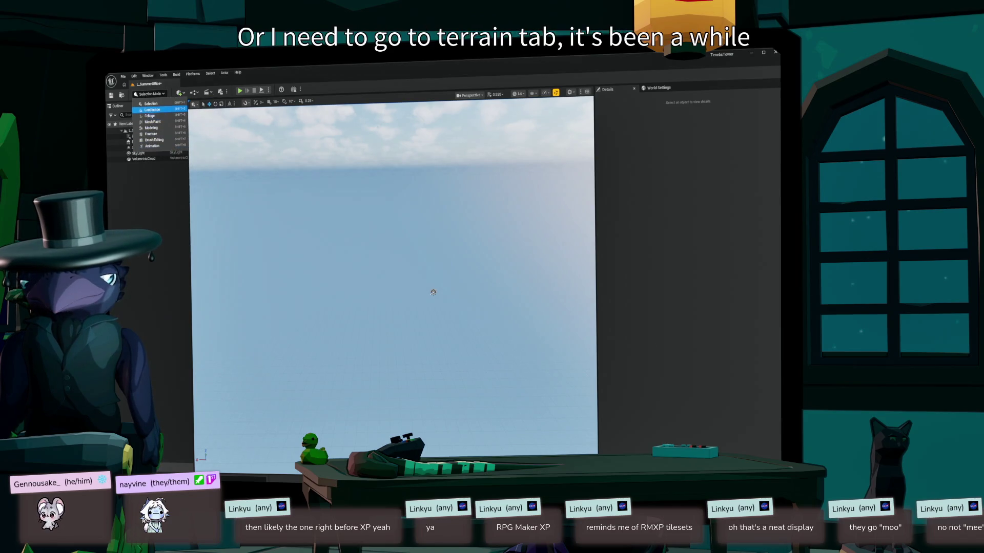
click(152, 110)
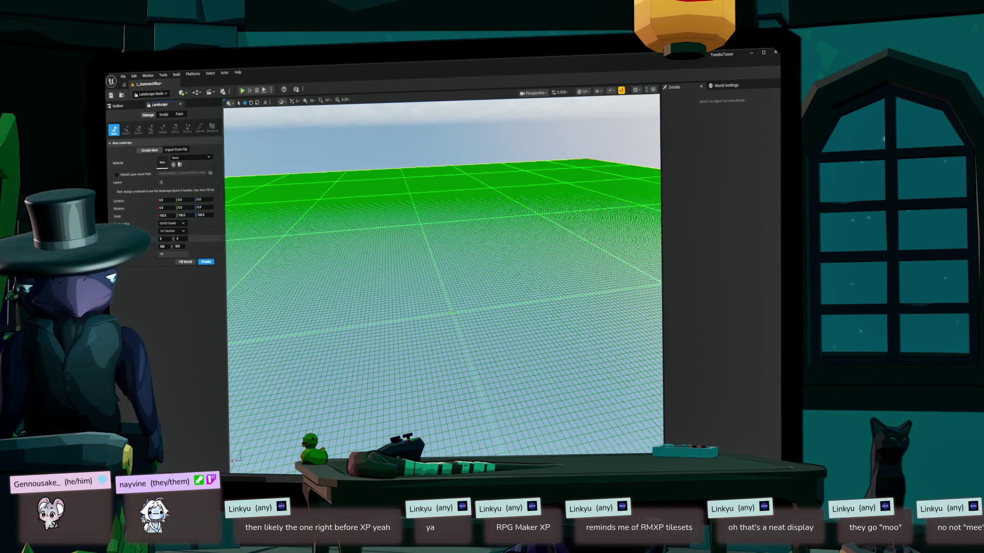
- Pick a smaller section size and cut the landscape component count to 4
click(172, 223)
click(172, 233)
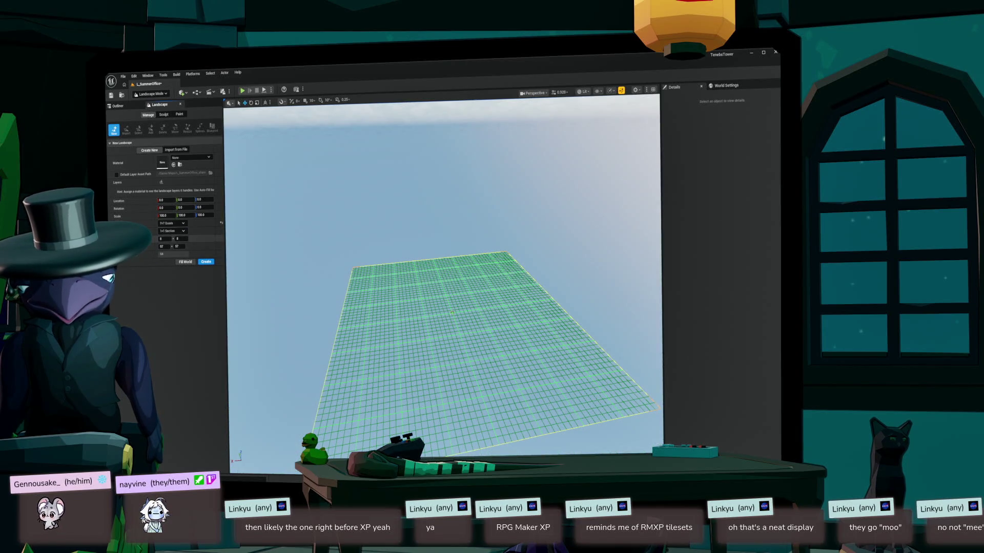
double_click(163, 239)
key(Return)
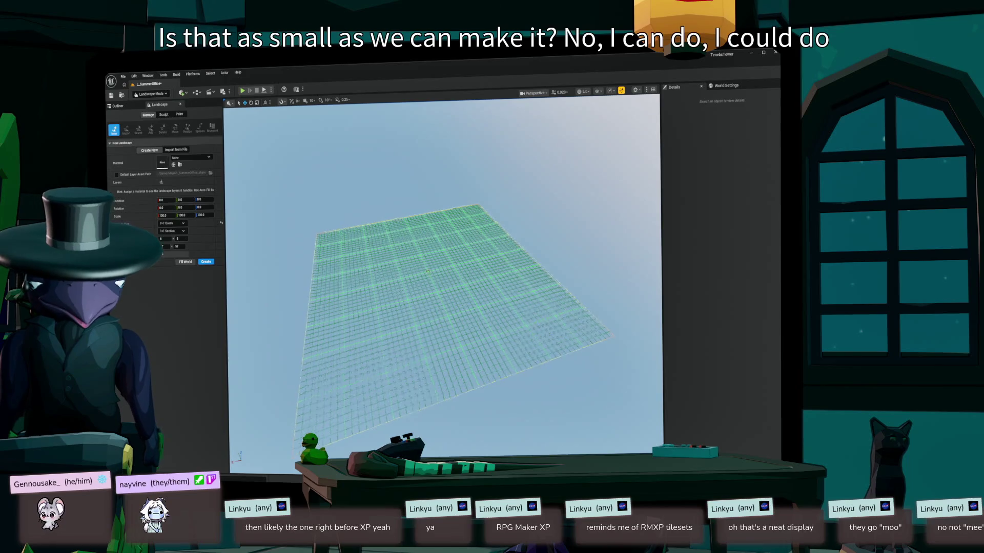
scroll(441, 276, down, 5)
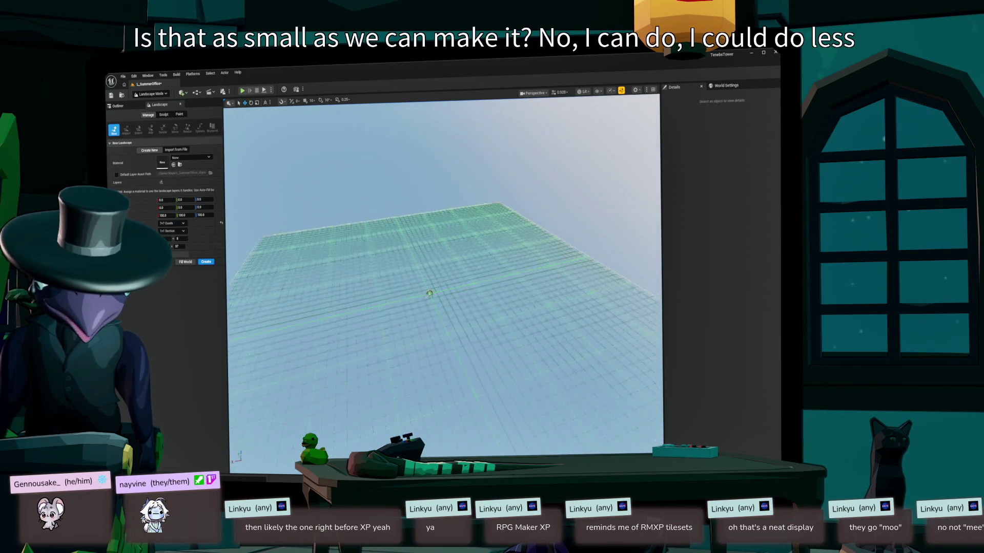
scroll(443, 276, up, 4)
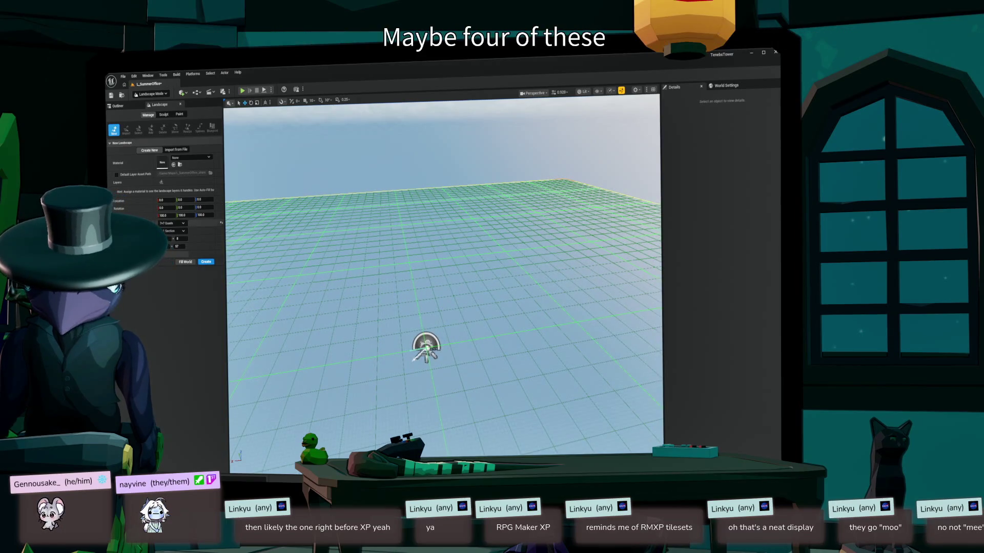
text(4)
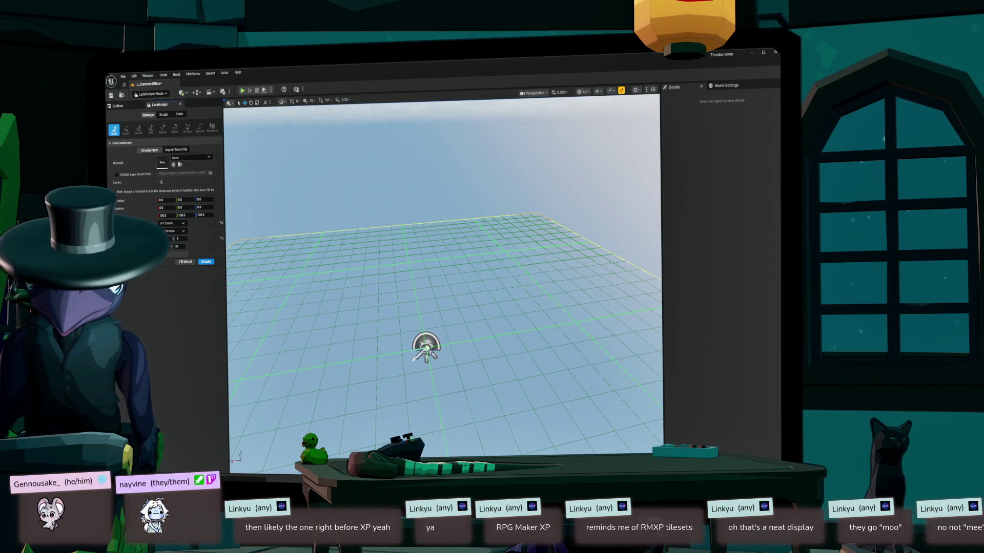
key(Return)
- Reduce the component count to 1, then settle on a 2 by 2 landscape
scroll(443, 277, down, 3)
scroll(443, 279, up, 3)
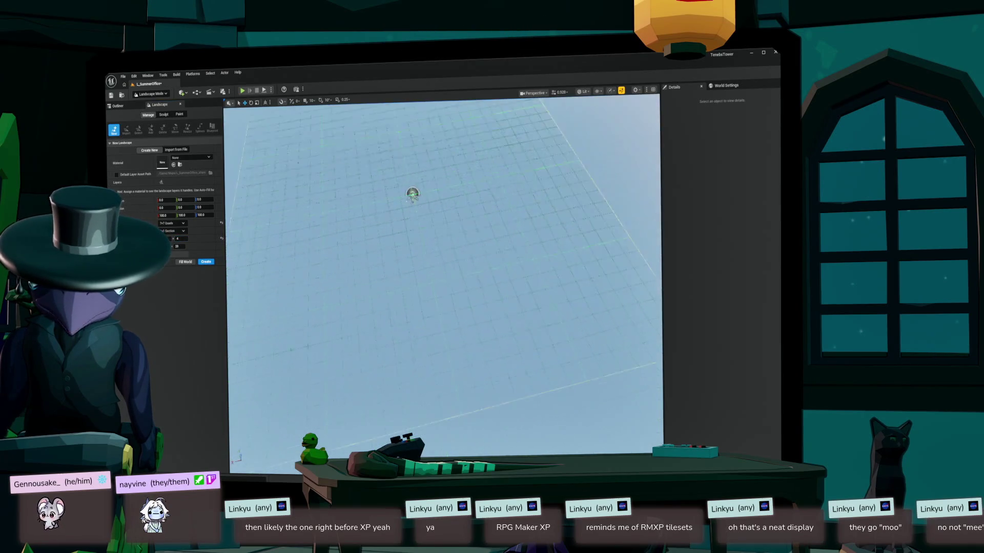
text(1)
key(Return)
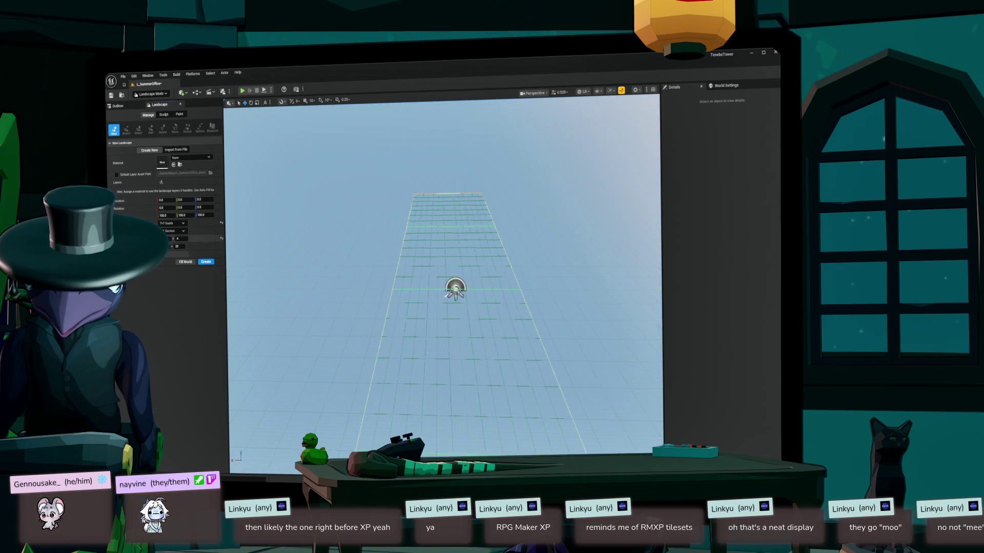
text(1)
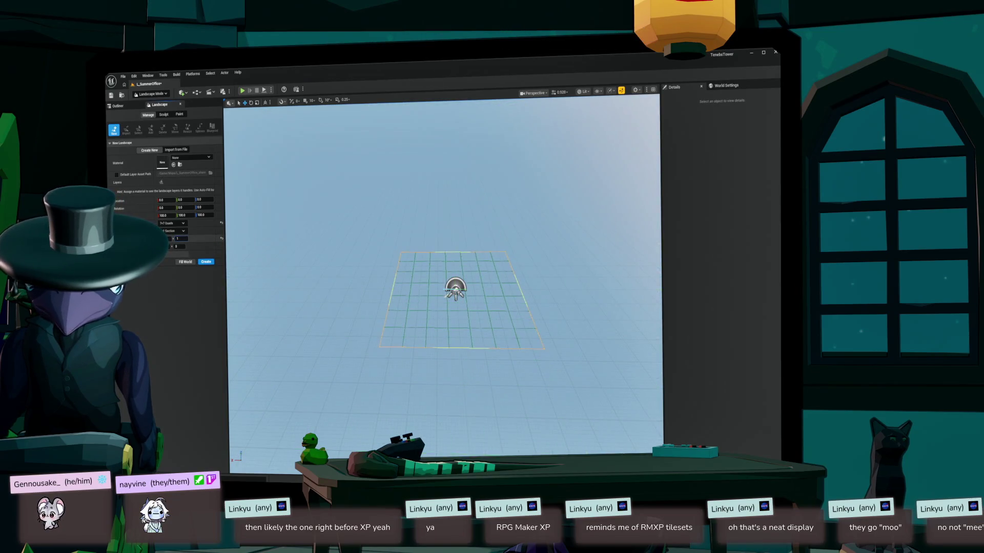
text(2)
key(Return)
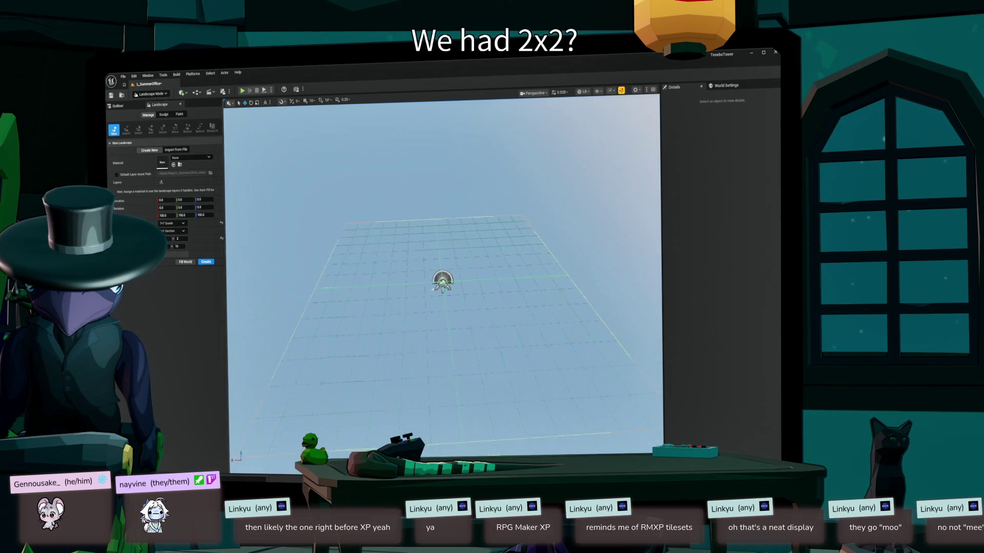
key(ctrl+space)
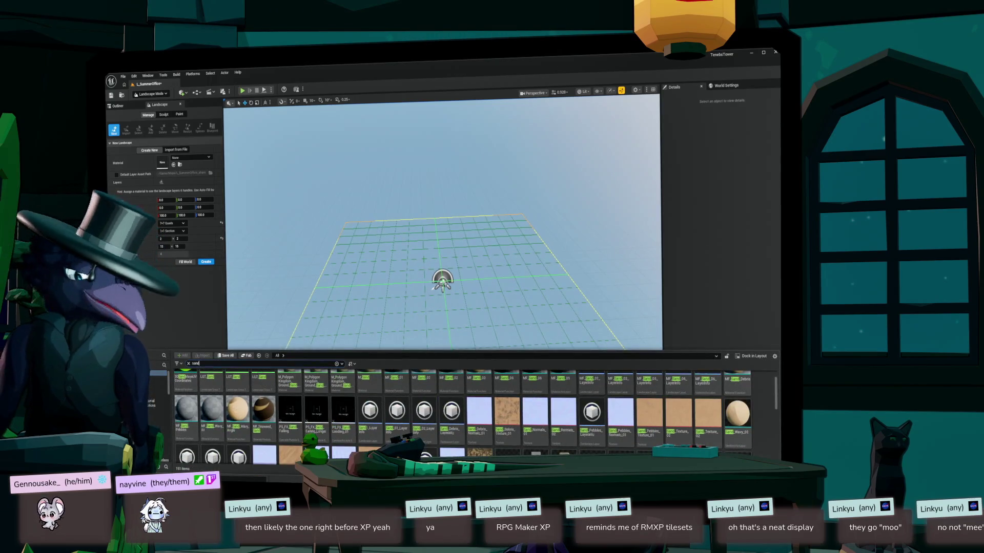
- Find 'tene' in the assets and place the BP_Tene character in the level, framing it
text(te)
key(ctrl+a)
text(tene)
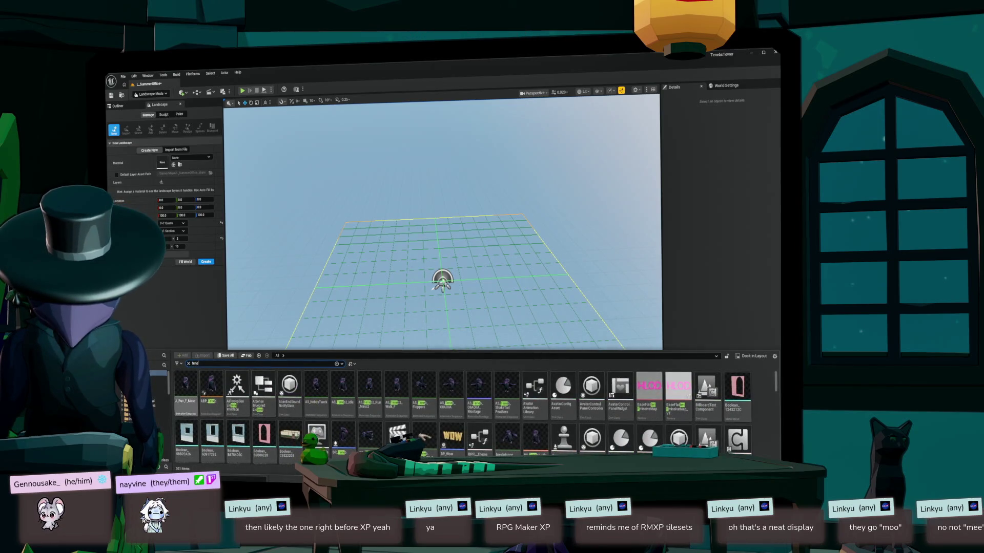
scroll(463, 417, down, 2)
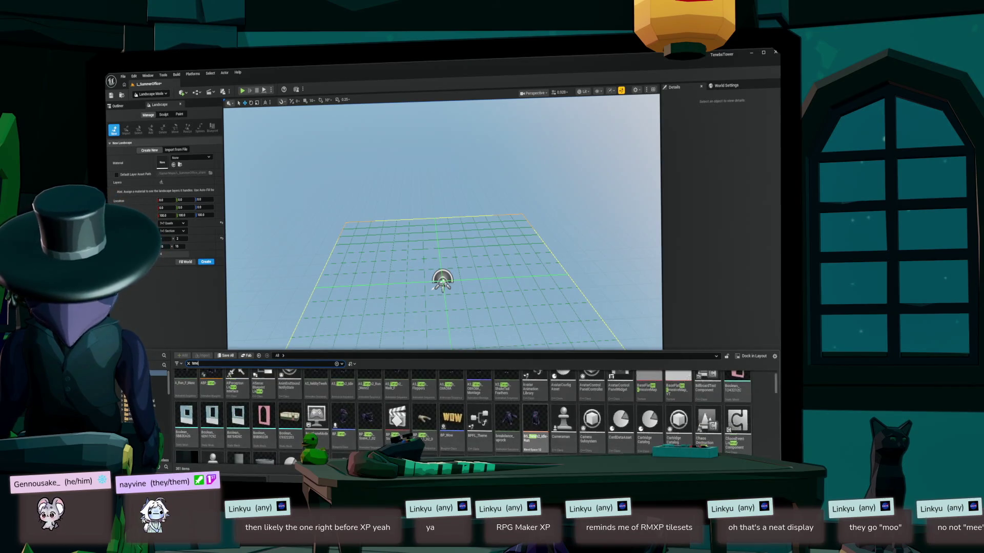
mouse_move(342, 420)
mouse_down()
mouse_move(527, 292)
mouse_move(534, 275)
mouse_up()
key(f)
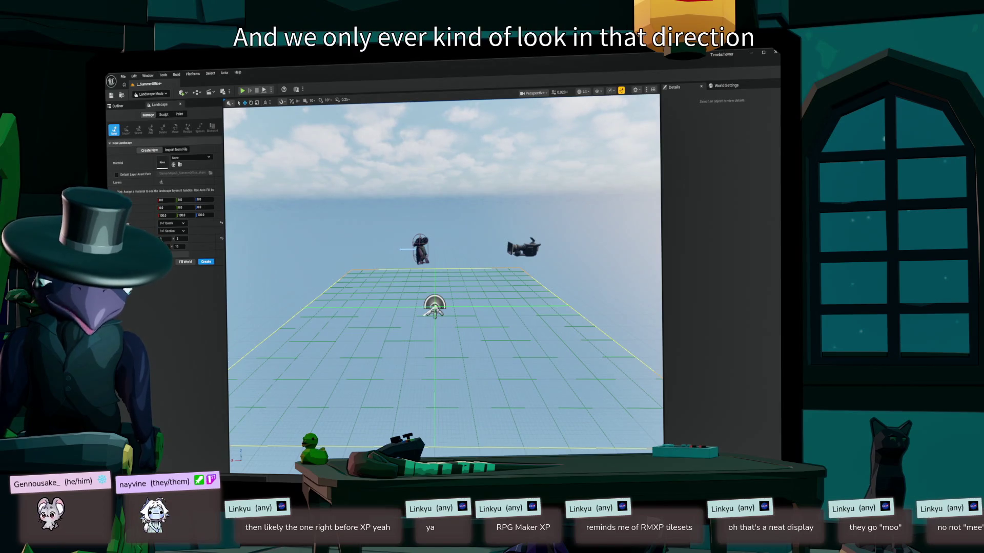
- Set Sections Per Component to 3 and create the landscape
scroll(444, 282, down, 5)
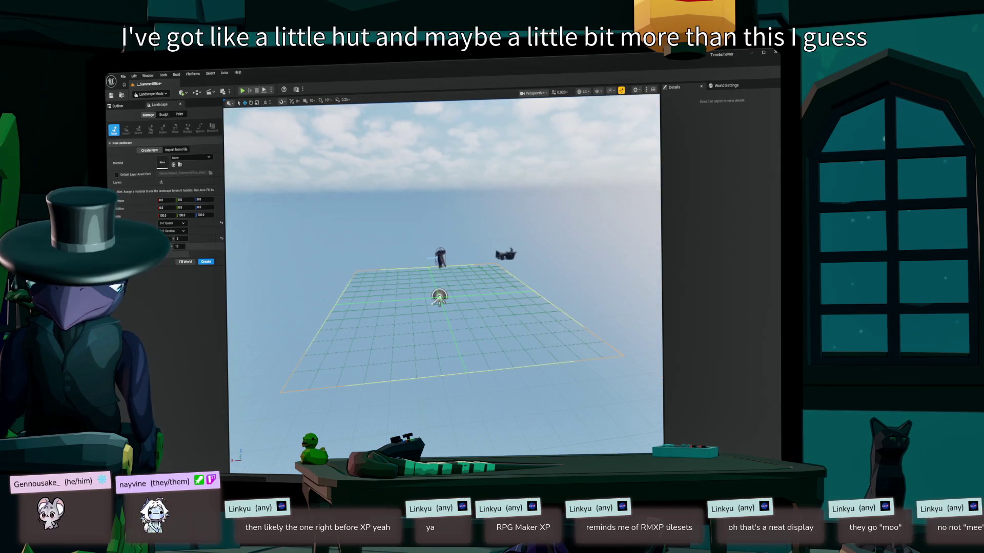
text(3)
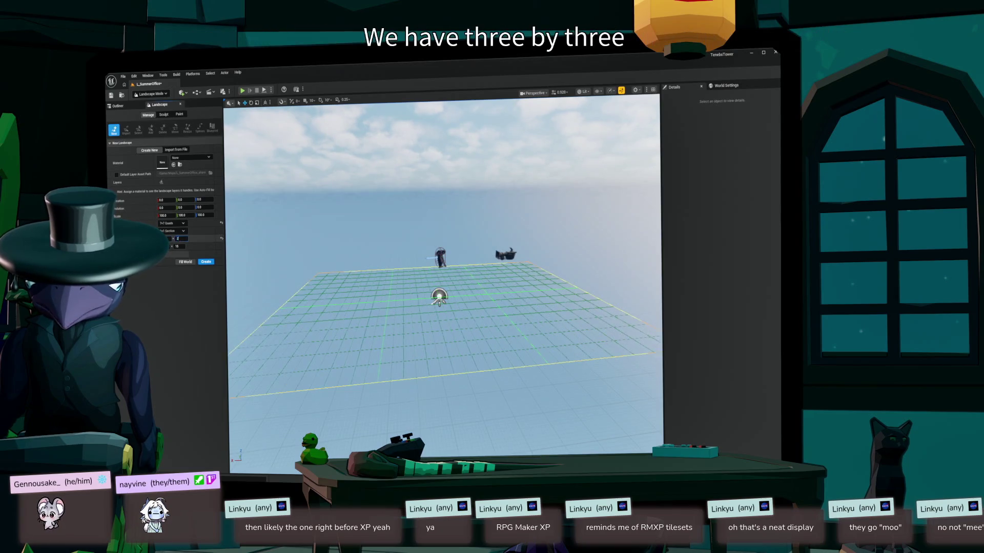
drag(444, 282, 444, 246)
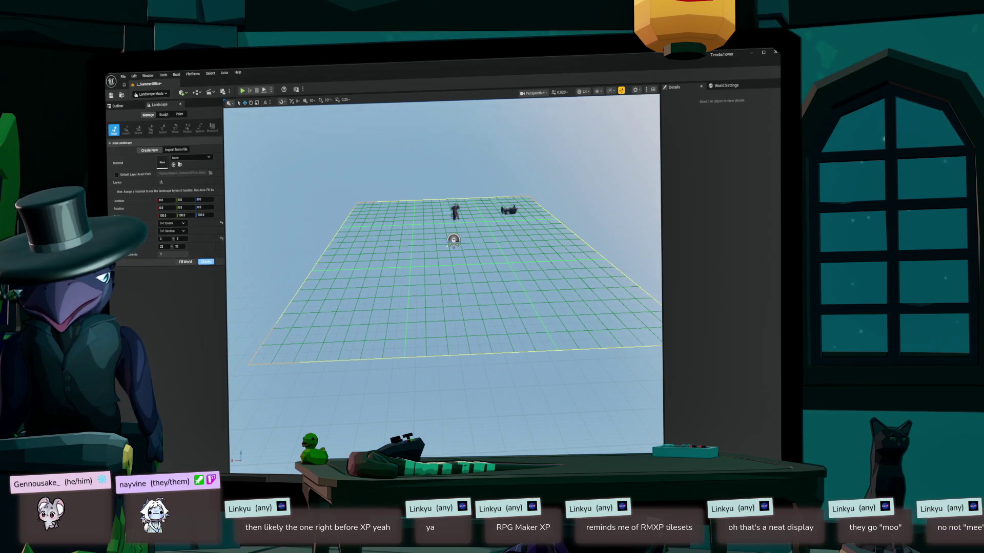
click(206, 262)
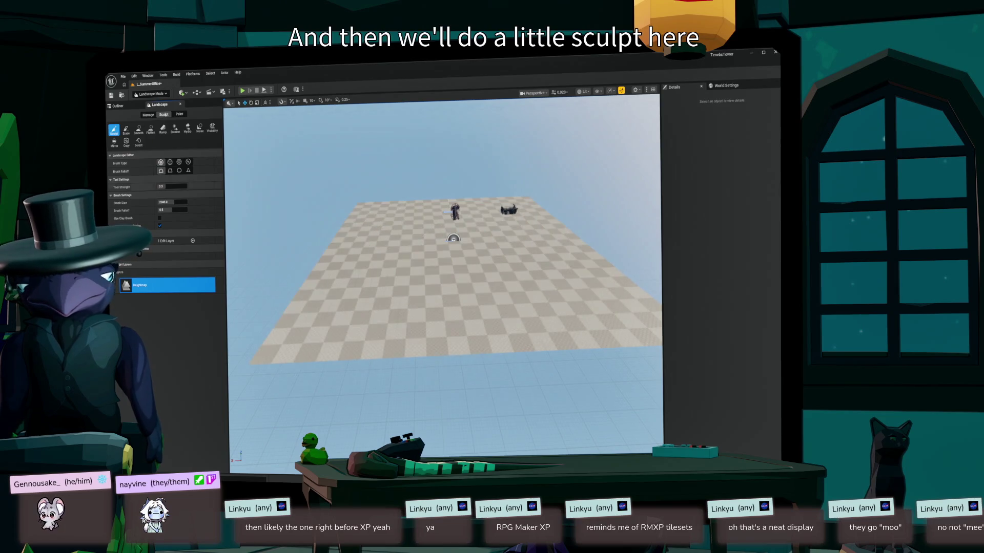
- Set the brush size to about 256 and sculpt hills and dips from the character toward the prop
click(172, 202)
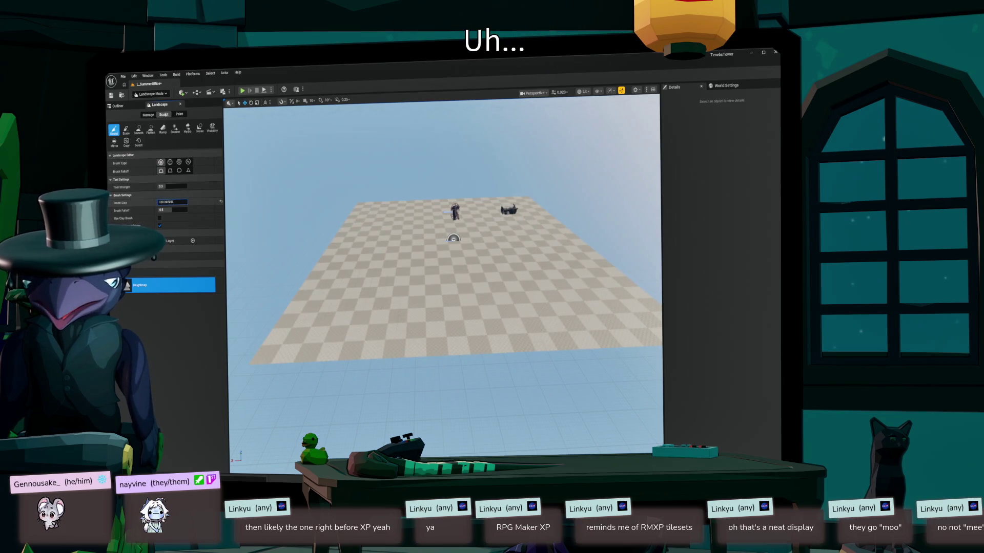
key(Return)
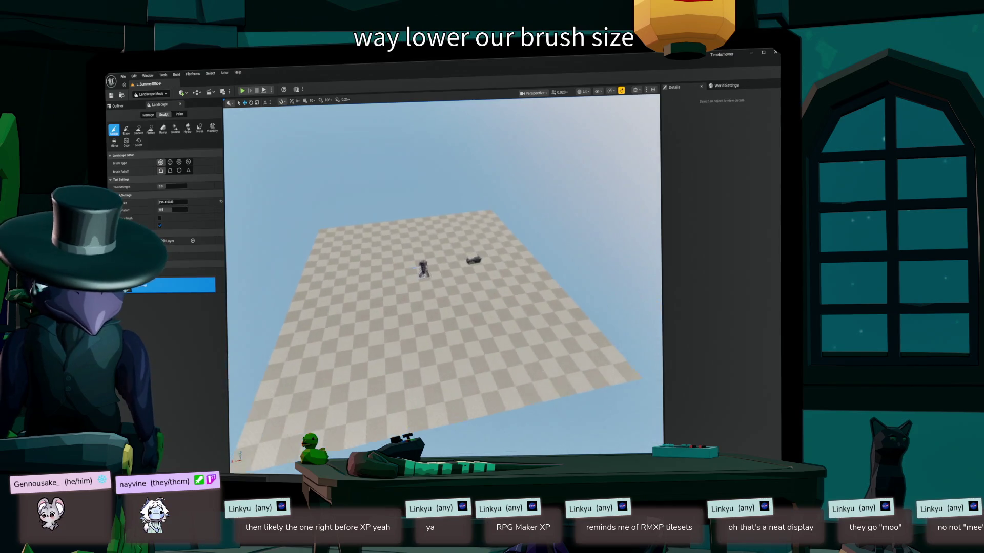
scroll(423, 261, up, 5)
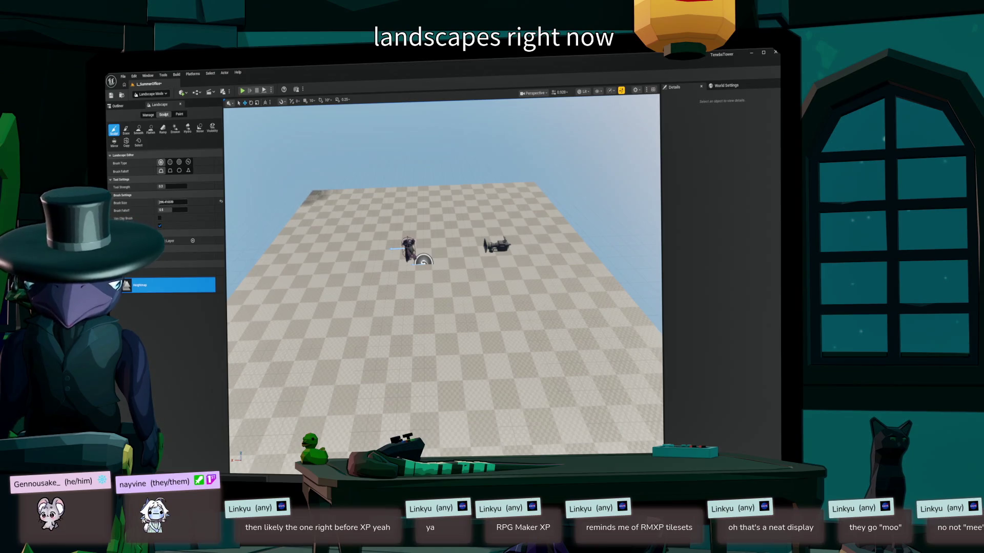
mouse_move(346, 209)
mouse_down()
mouse_move(320, 203)
mouse_move(379, 208)
mouse_up()
drag(423, 262, 417, 258)
mouse_move(391, 208)
mouse_down()
mouse_move(308, 190)
mouse_move(292, 164)
mouse_move(410, 148)
mouse_move(374, 138)
mouse_move(475, 125)
mouse_move(441, 154)
mouse_move(410, 205)
mouse_move(287, 164)
mouse_up()
mouse_move(353, 202)
mouse_down()
mouse_move(451, 202)
mouse_move(492, 182)
mouse_move(271, 210)
mouse_move(308, 169)
mouse_move(425, 154)
mouse_move(487, 164)
mouse_move(415, 146)
mouse_move(359, 180)
mouse_move(298, 167)
mouse_move(477, 174)
mouse_move(382, 208)
mouse_move(277, 169)
mouse_move(364, 213)
mouse_move(261, 199)
mouse_move(250, 163)
mouse_move(364, 190)
mouse_move(279, 218)
mouse_move(253, 254)
mouse_move(297, 287)
mouse_move(313, 353)
mouse_move(276, 410)
mouse_move(279, 315)
mouse_move(266, 256)
mouse_move(287, 272)
mouse_move(266, 282)
mouse_move(256, 389)
mouse_move(271, 307)
mouse_move(267, 241)
mouse_move(287, 225)
mouse_move(318, 244)
mouse_move(282, 390)
mouse_move(292, 308)
mouse_up()
click(188, 171)
- Flatten the upper groove and turn the left cliff top into a shelf
key(ctrl+Tab)
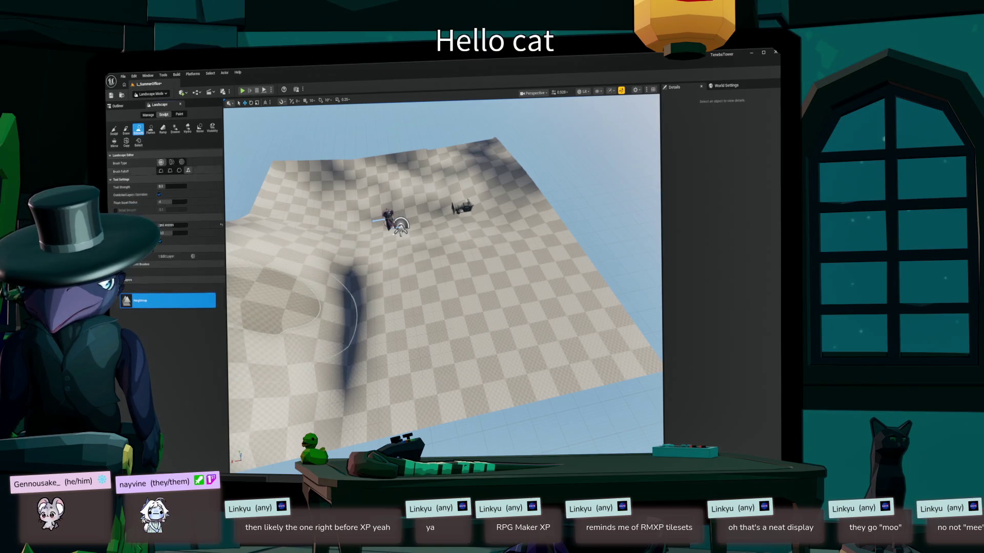
key(ctrl+Tab)
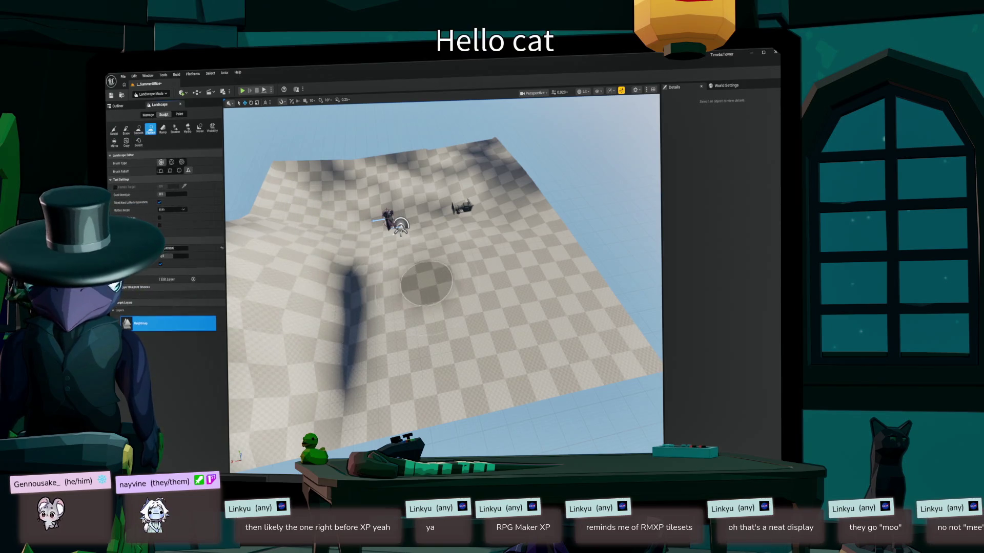
mouse_move(395, 277)
mouse_down()
mouse_move(352, 336)
mouse_move(354, 390)
mouse_move(338, 338)
mouse_move(369, 322)
mouse_move(271, 245)
mouse_up()
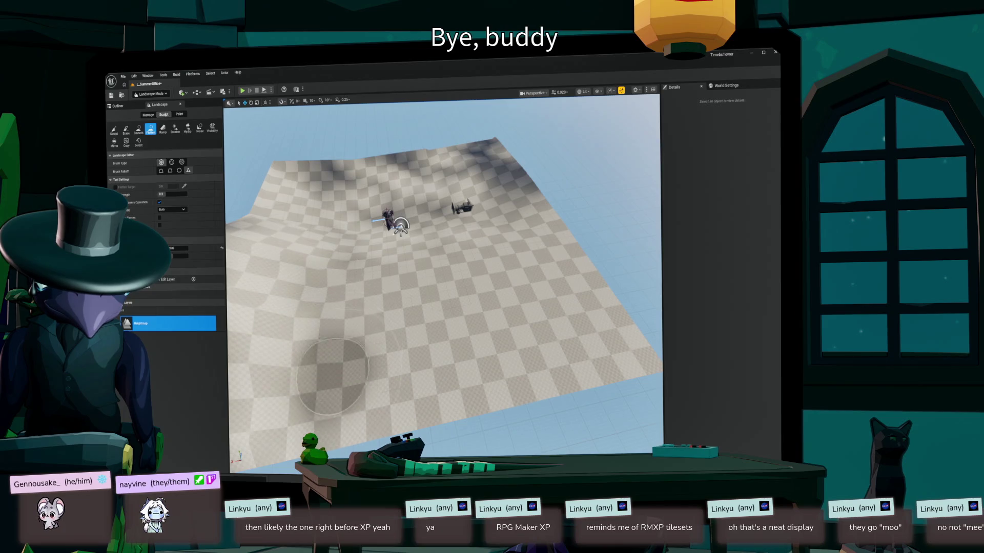
scroll(392, 317, down, 5)
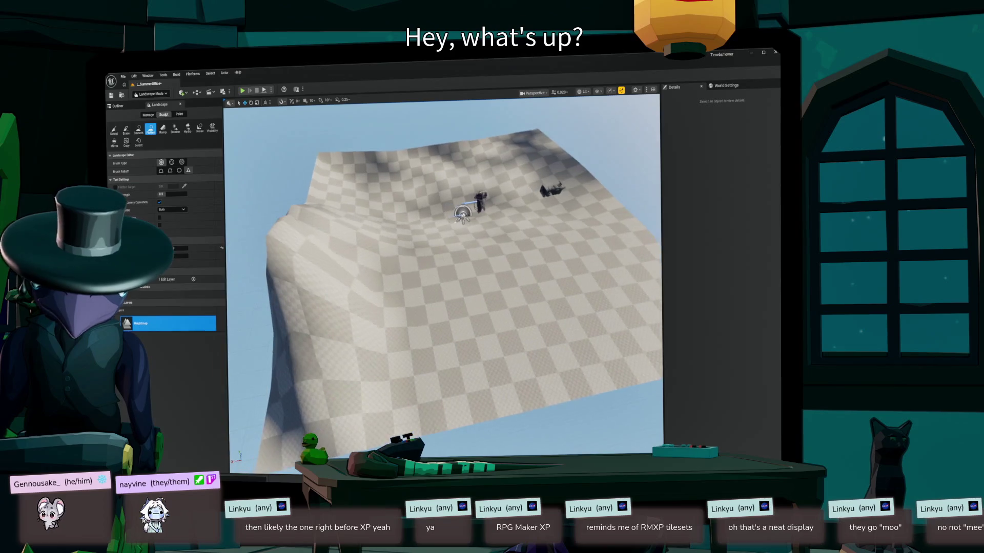
mouse_move(374, 190)
mouse_down()
mouse_move(358, 246)
mouse_move(312, 246)
mouse_up()
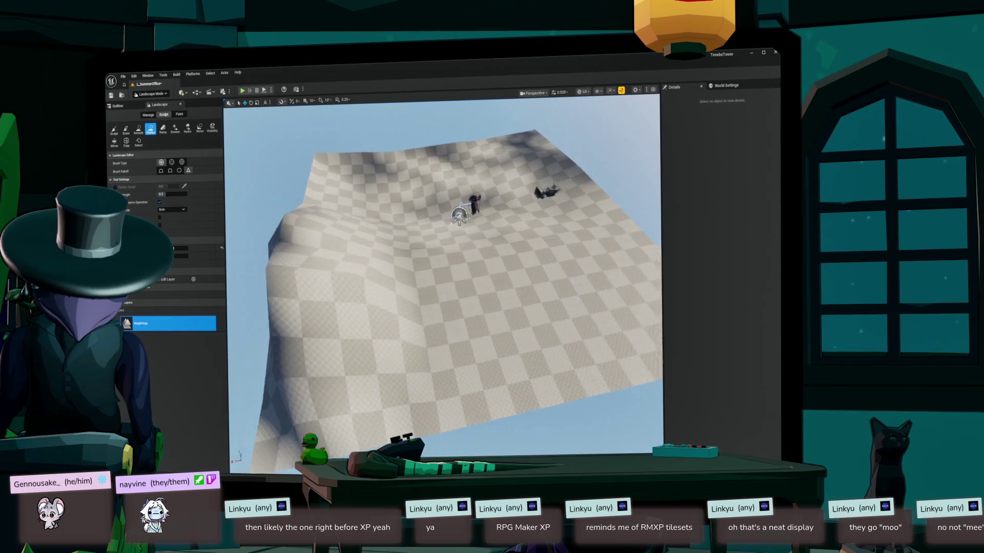
mouse_move(526, 219)
mouse_down()
mouse_move(393, 213)
mouse_move(369, 223)
mouse_up()
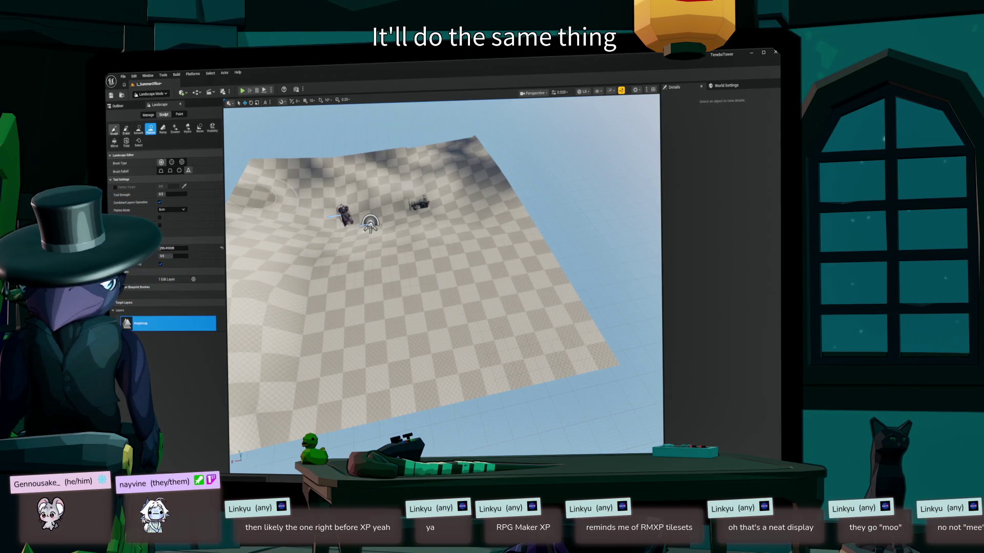
- Sculpt a deep hollow with a surrounding ridge on the terrain's right side
key(ctrl+1)
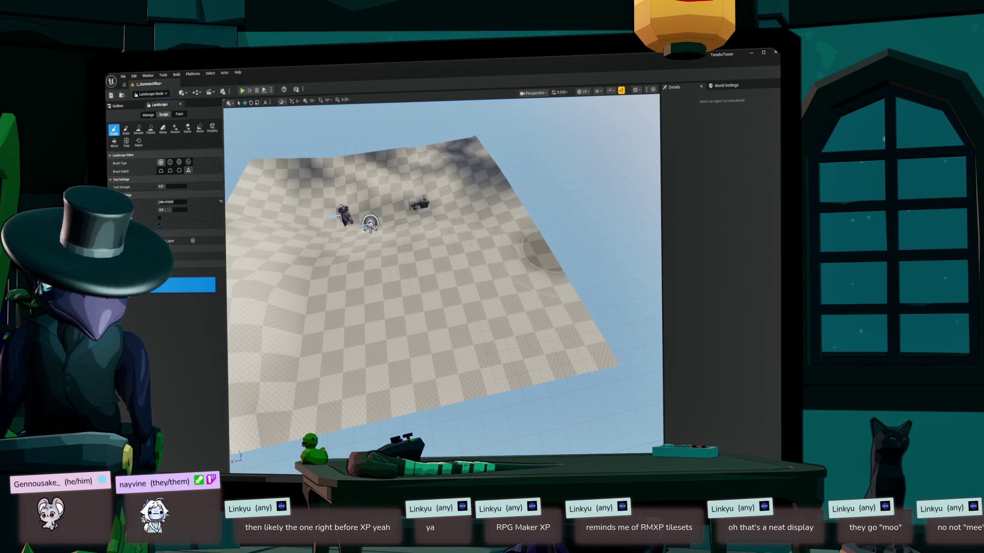
drag(563, 297, 559, 272)
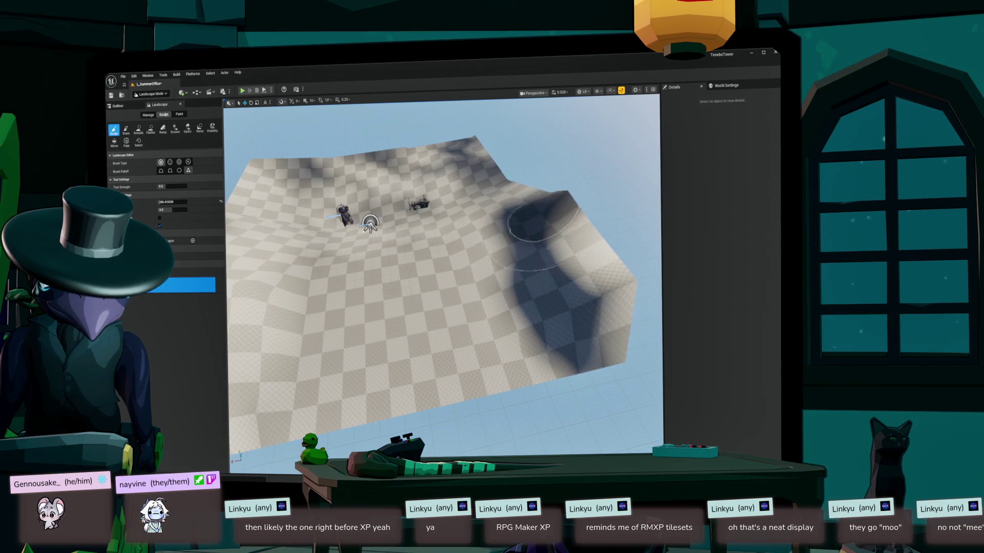
mouse_move(560, 241)
mouse_down()
mouse_move(569, 287)
mouse_move(561, 220)
mouse_up()
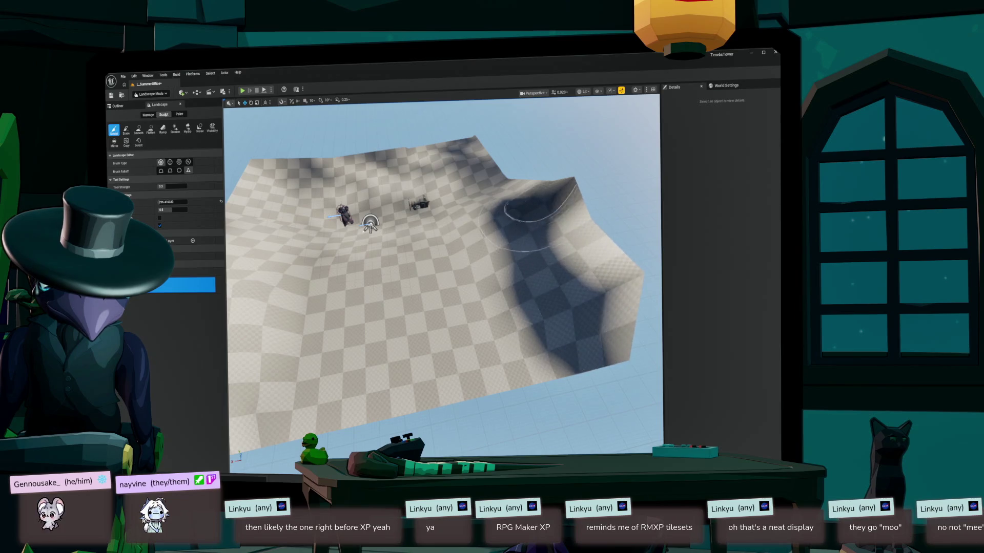